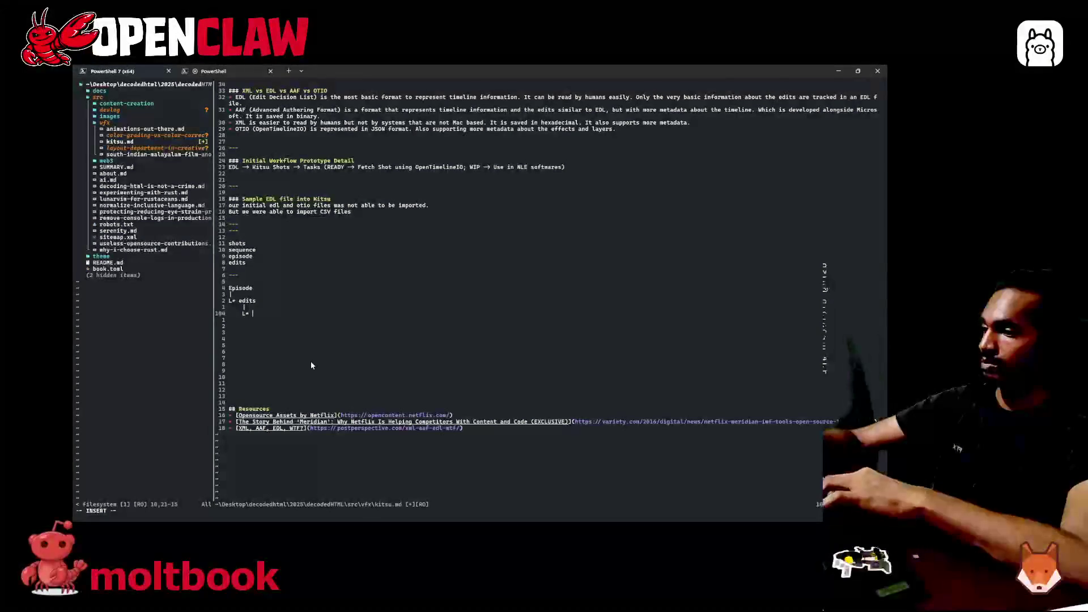
- Sketch the Episode tree with L+ branches for edits and leave a blank line below it
key("Return")
- Add a --- separator and the note that shots with unfinished storyboard tasks have no place in the render
key("Return")
key("BackSpace")
key("BackSpace")
key("BackSpace")
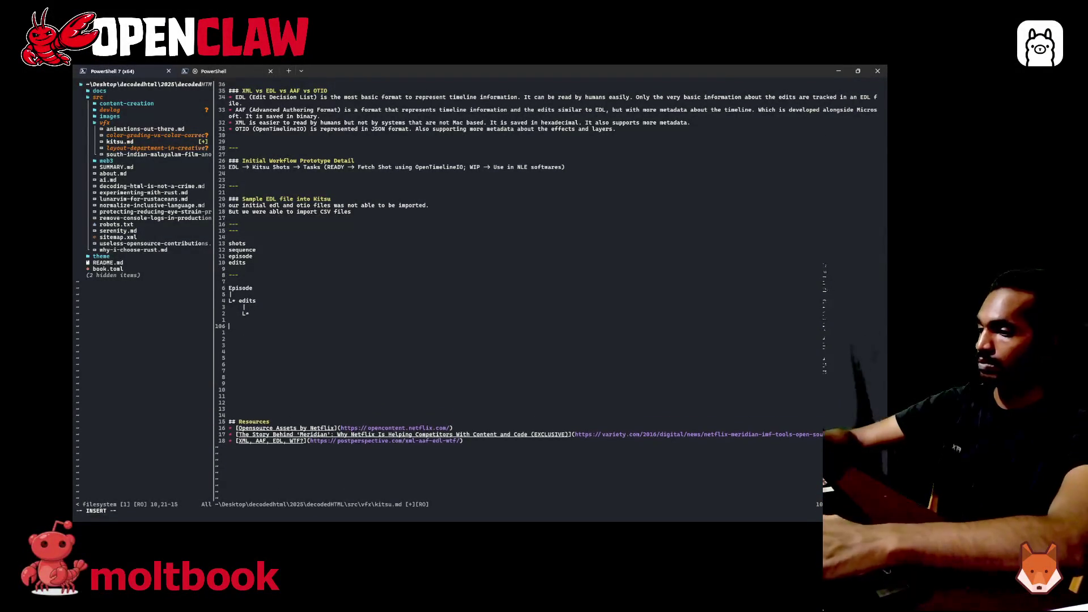
type("---")
key("Return")
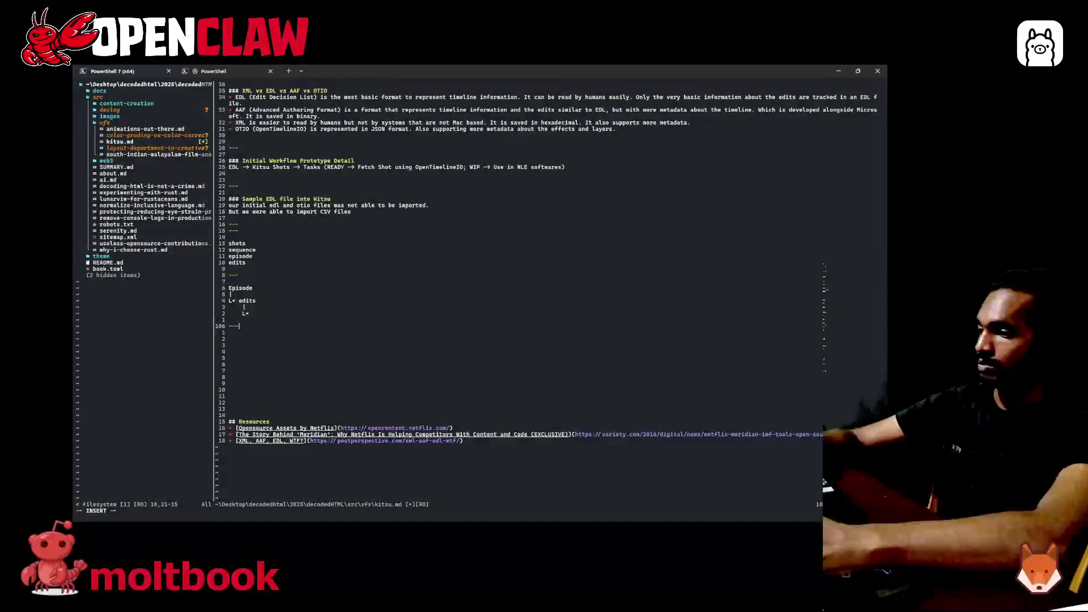
key("Return")
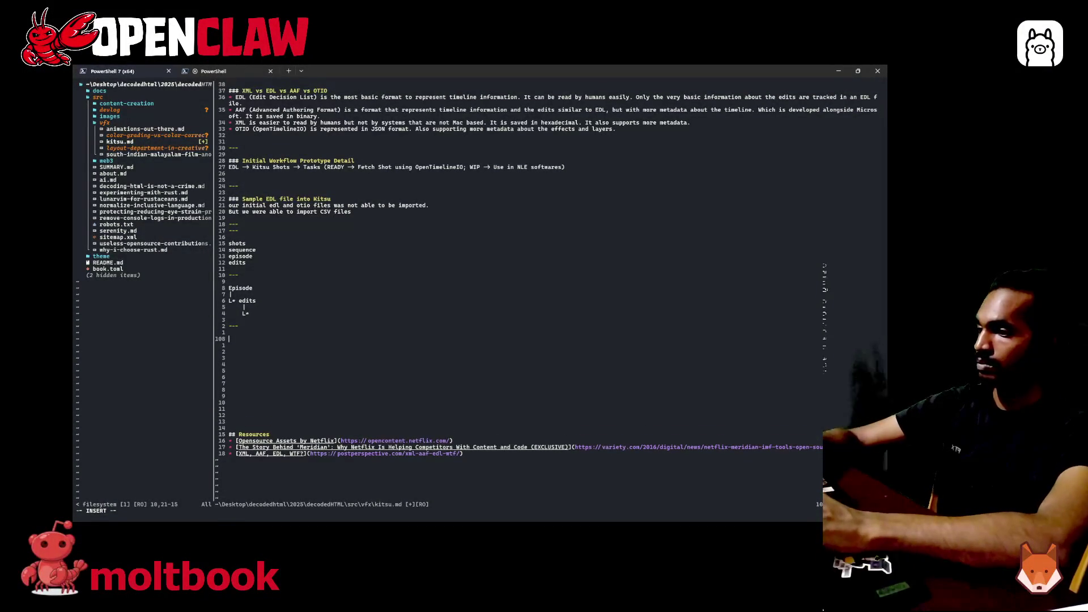
type("shots")
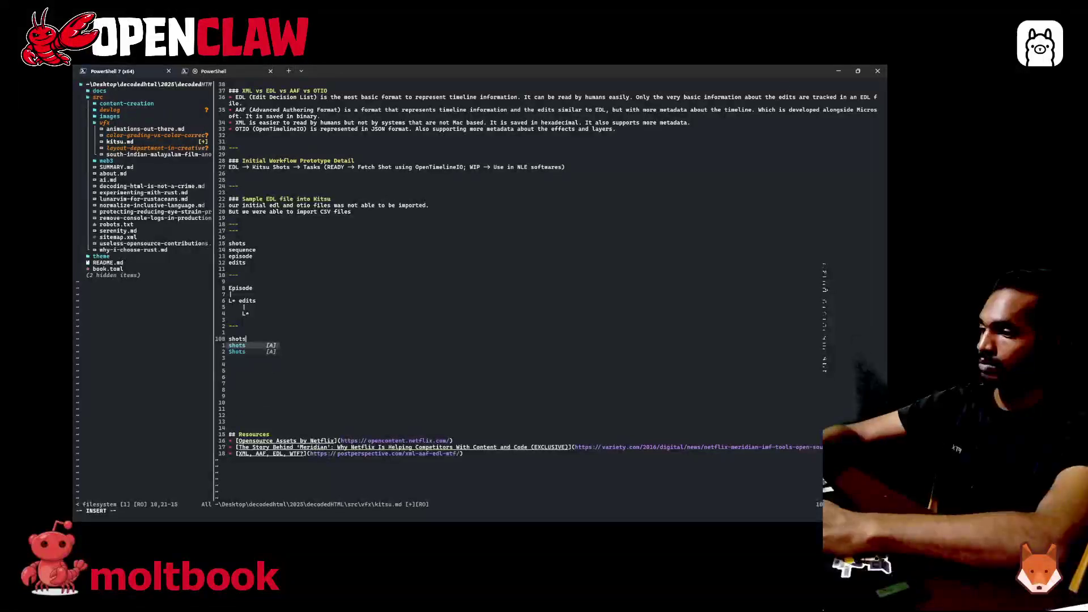
type(" -> ")
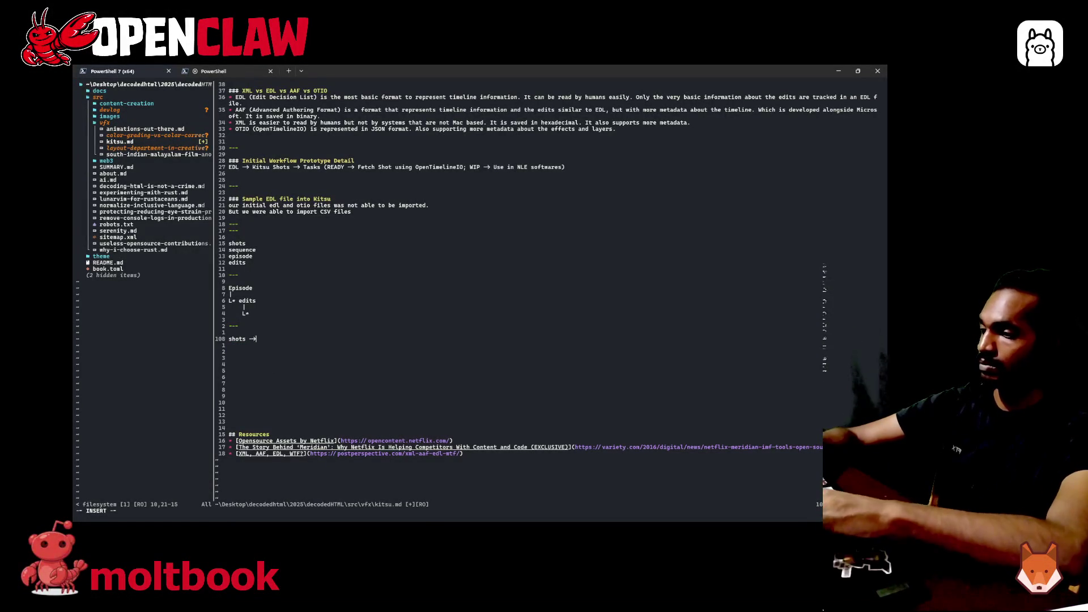
type("if ")
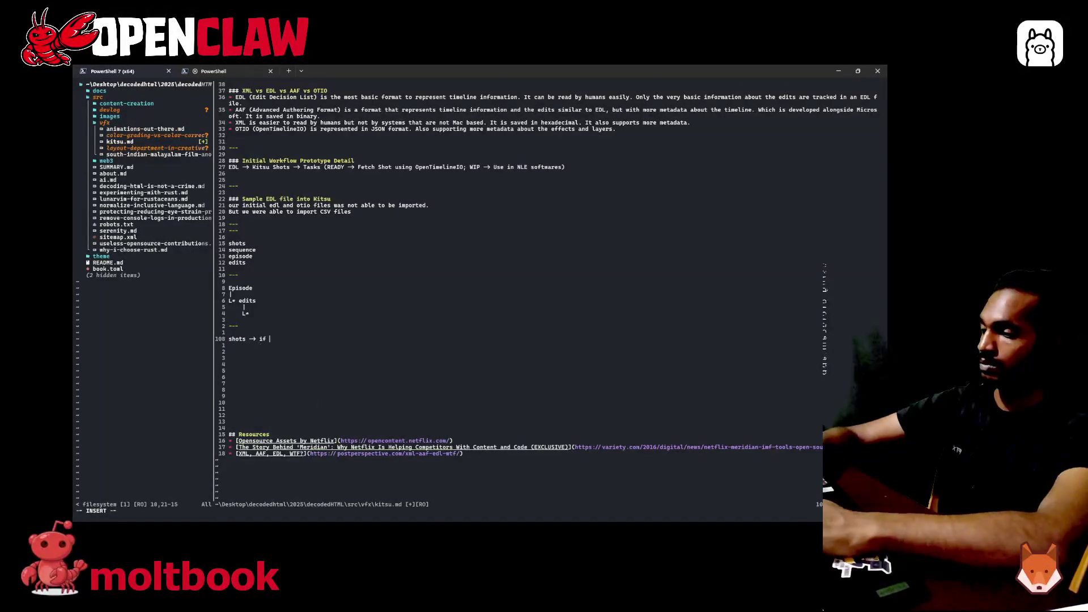
type("storyboa")
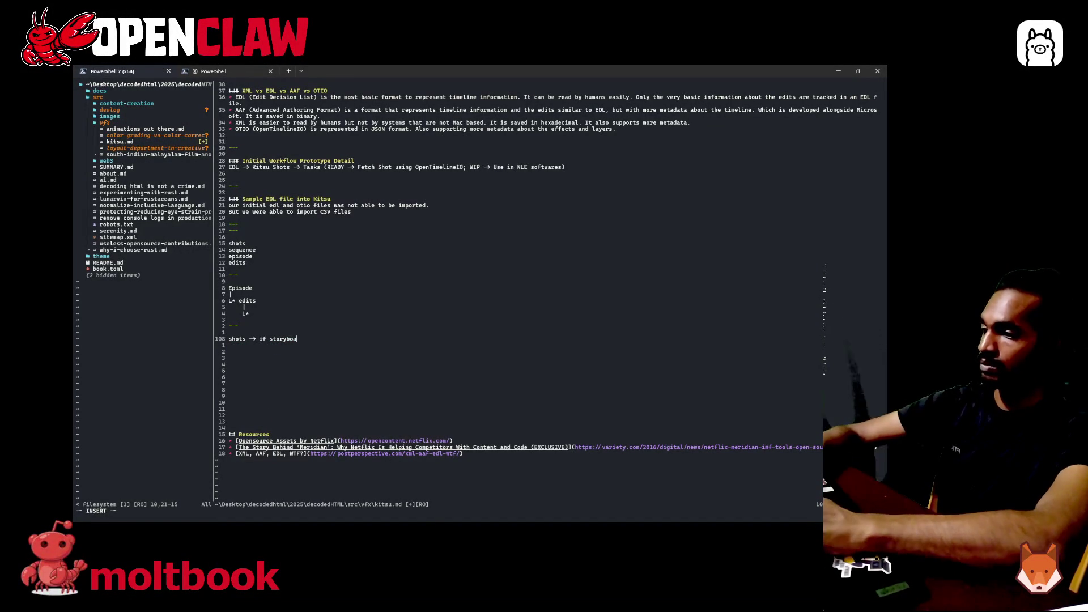
type("rdtask ")
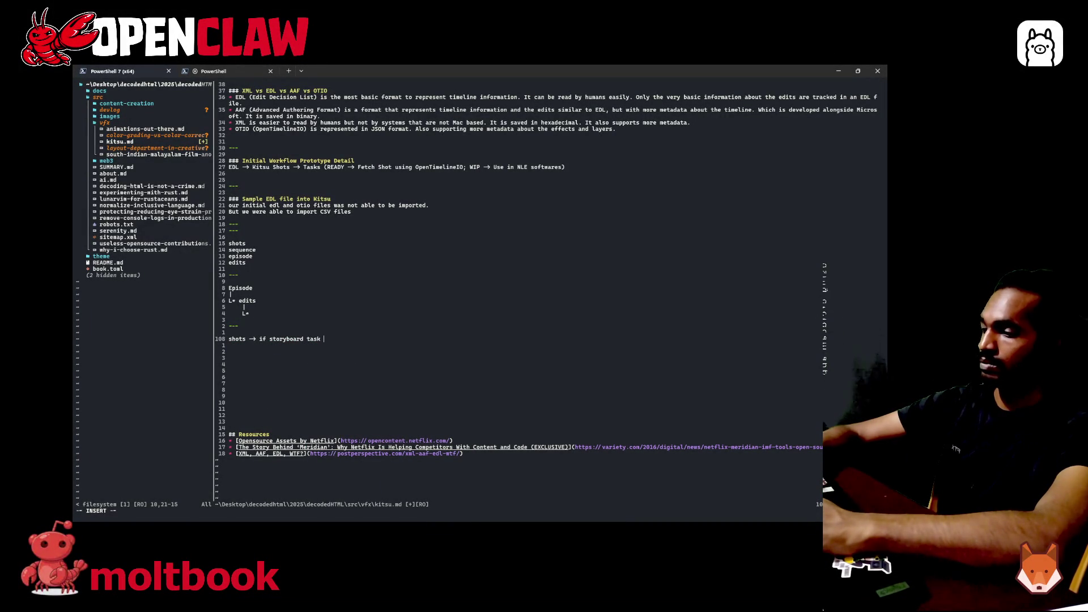
type("status")
type(" is n")
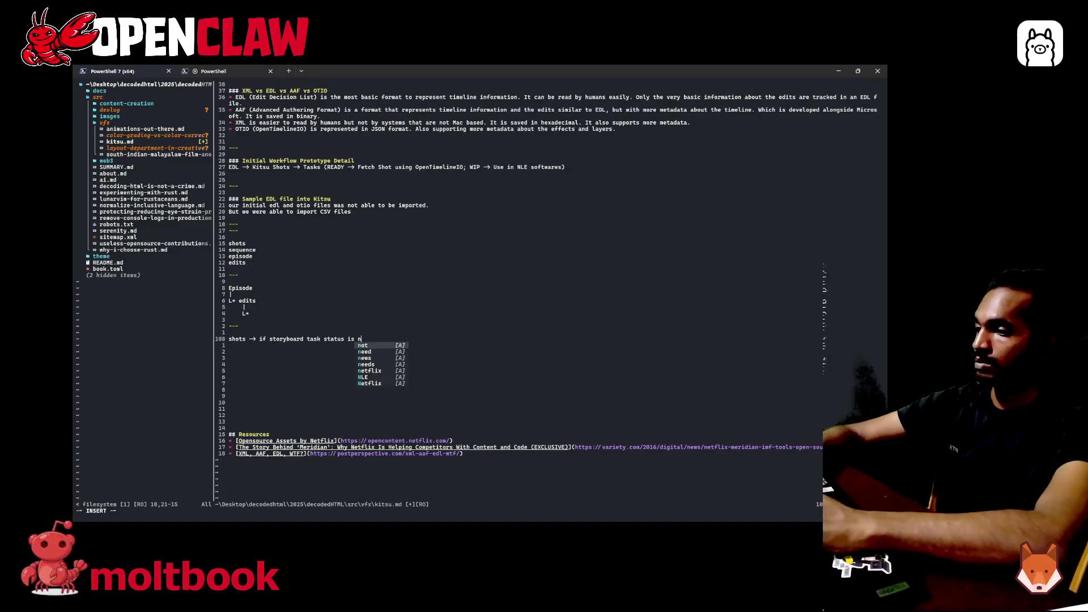
type("ot done, it means it dont ")
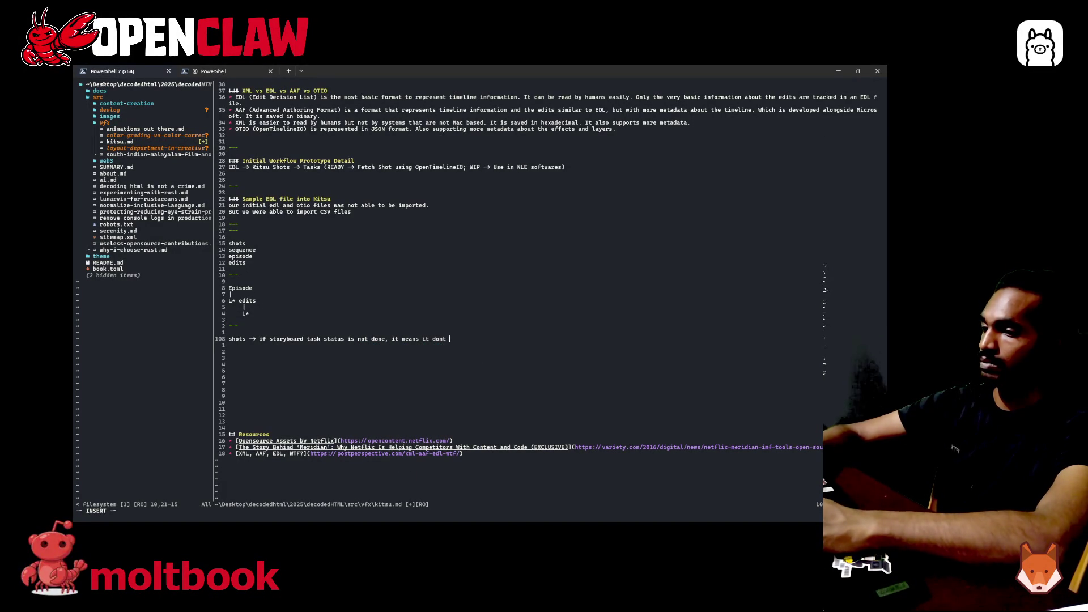
type("have a ppl")
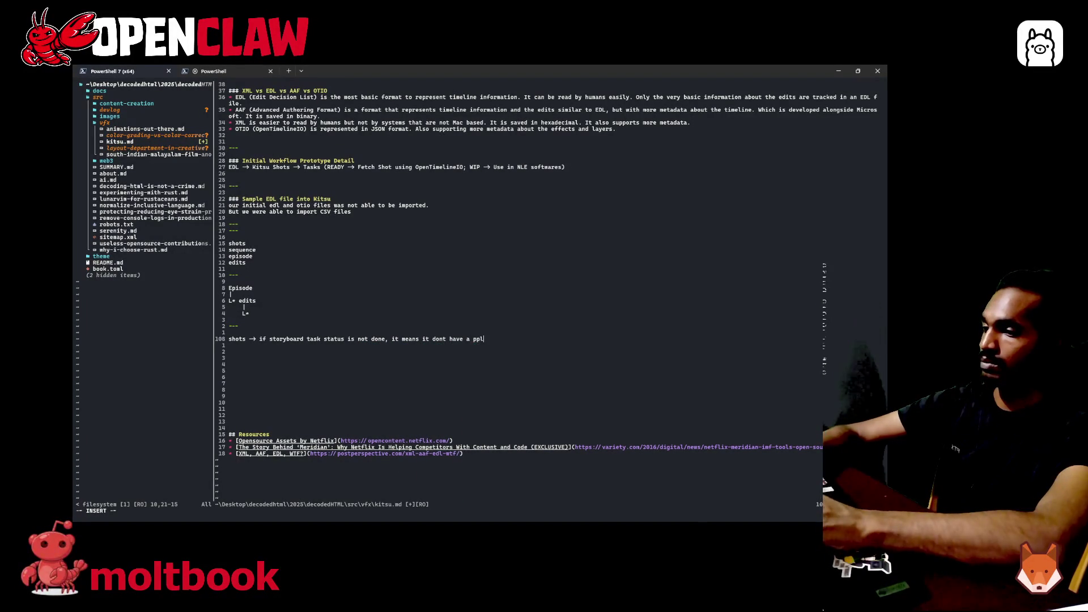
key("BackSpace")
key("BackSpace")
type("lace in th")
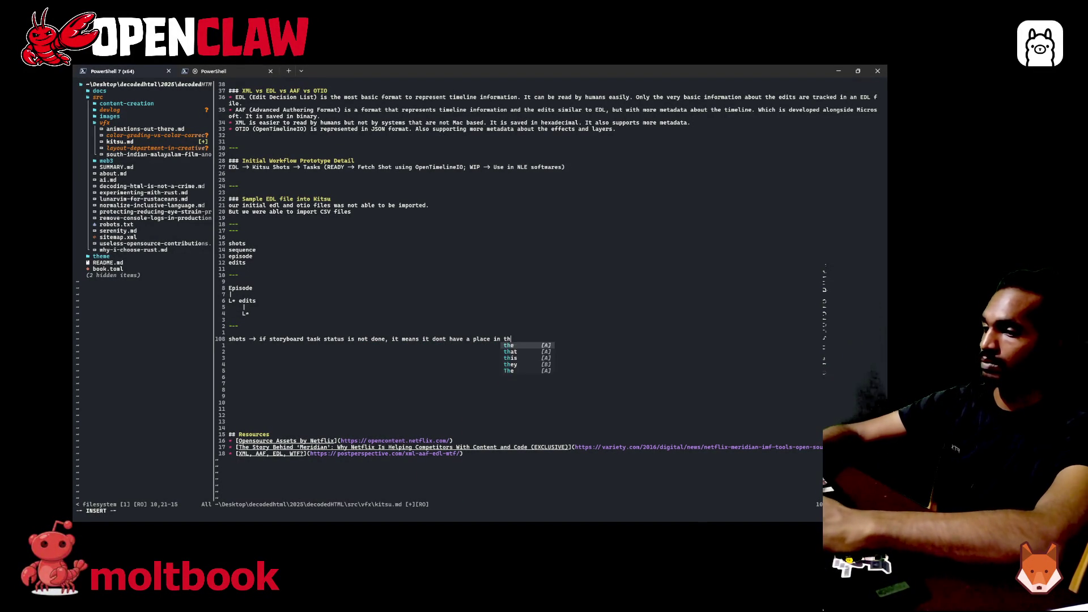
type("e edit")
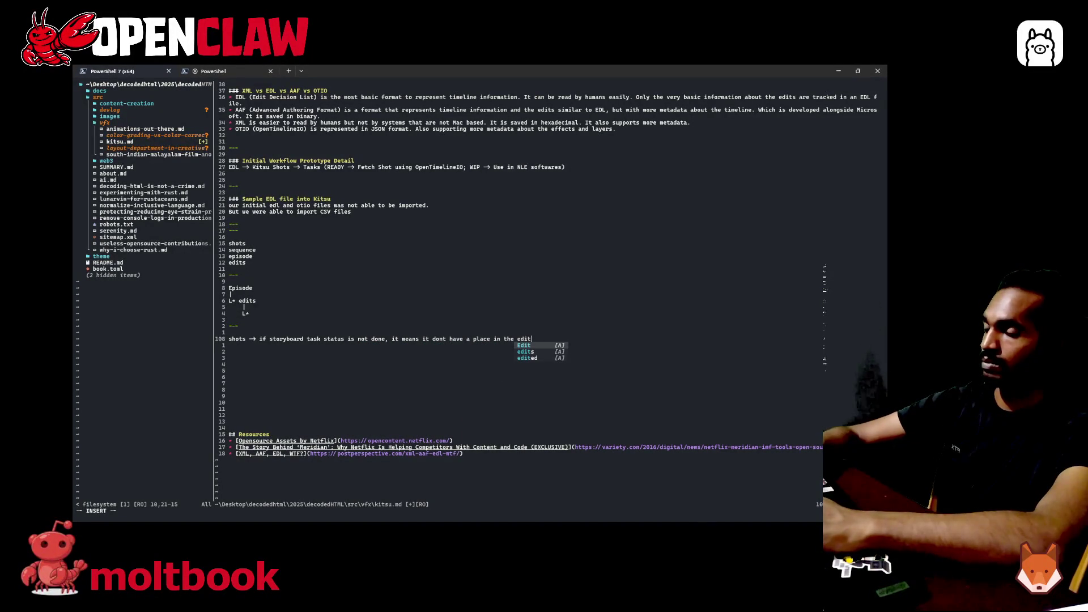
key("BackSpace")
key("BackSpace")
key("BackSpace")
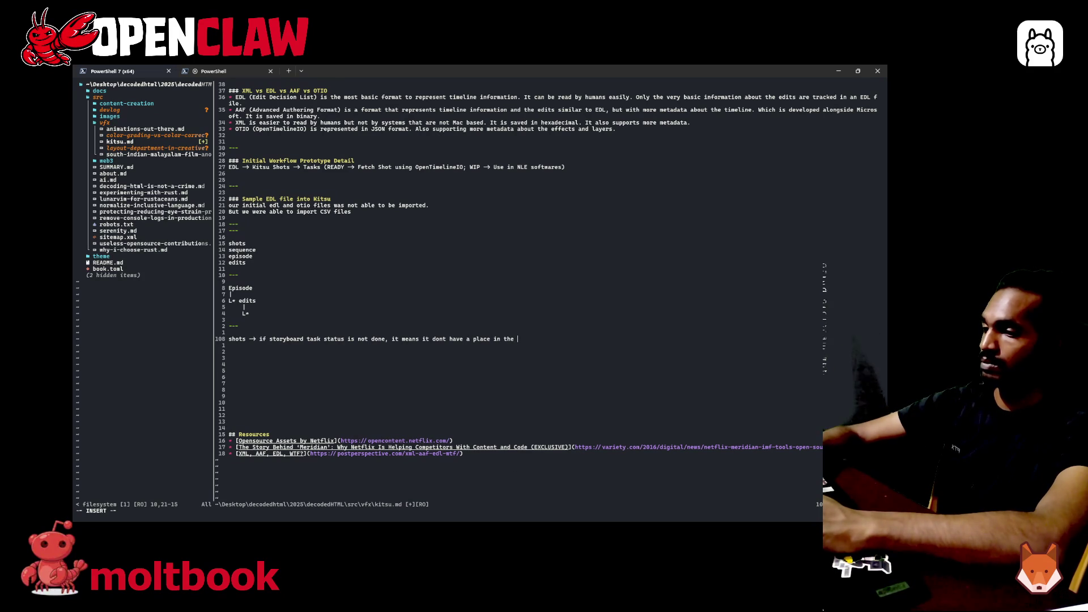
type("render")
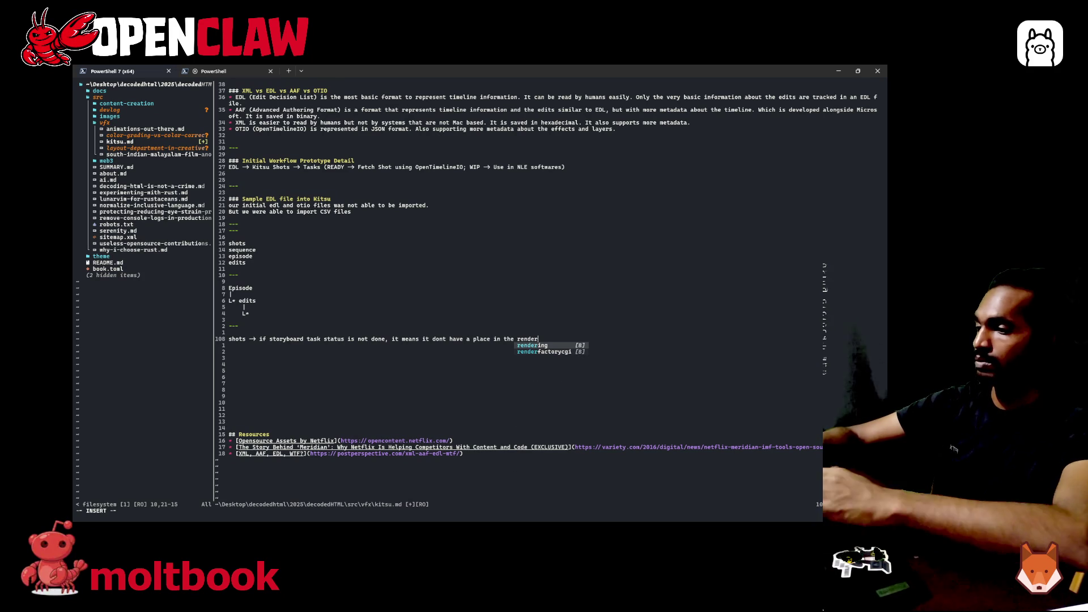
key("Escape")
- Insert 'example,' before 'if' in the shots note and start an indented continuation line
left_click(344, 337)
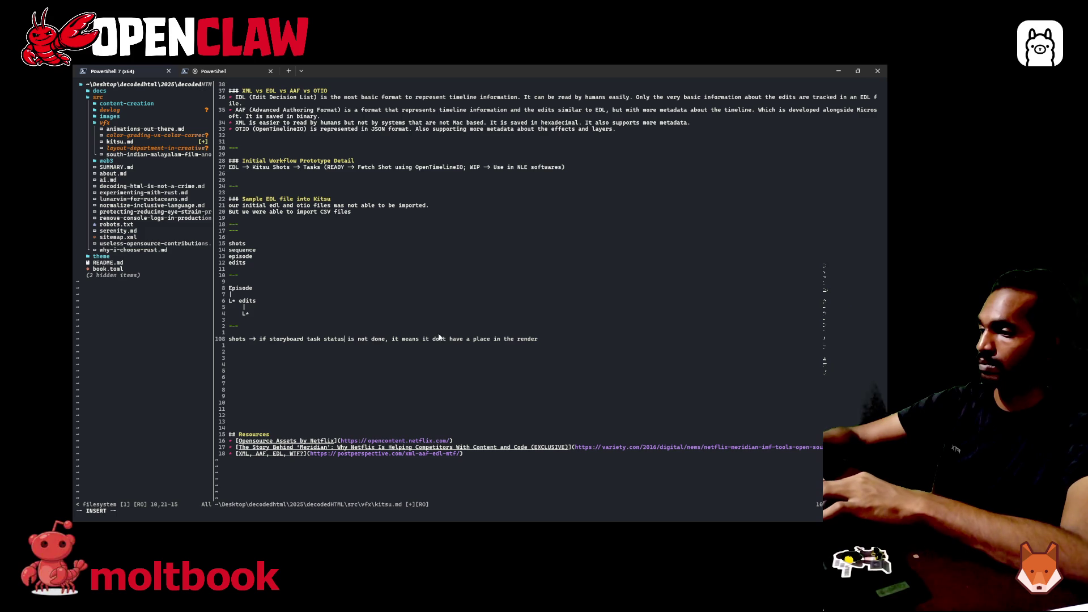
left_click(259, 338)
type("example ")
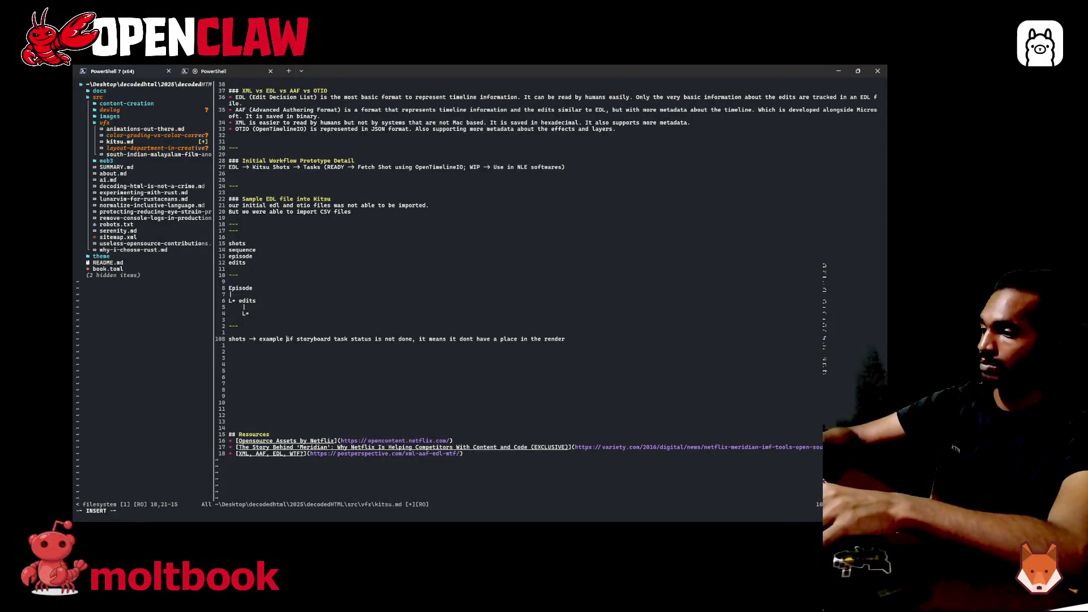
type(",")
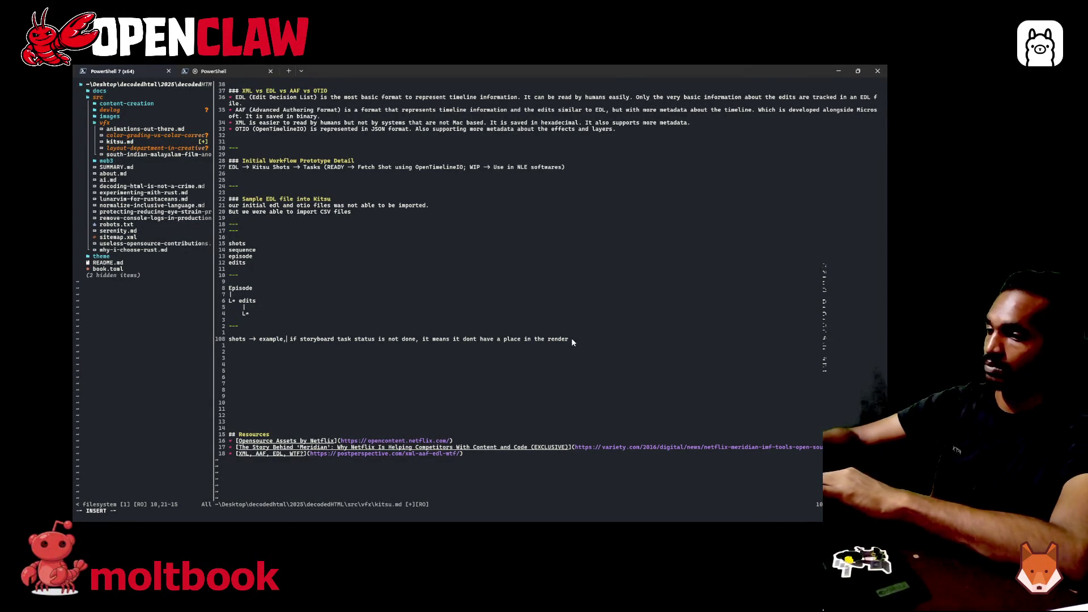
key("End")
key("Return")
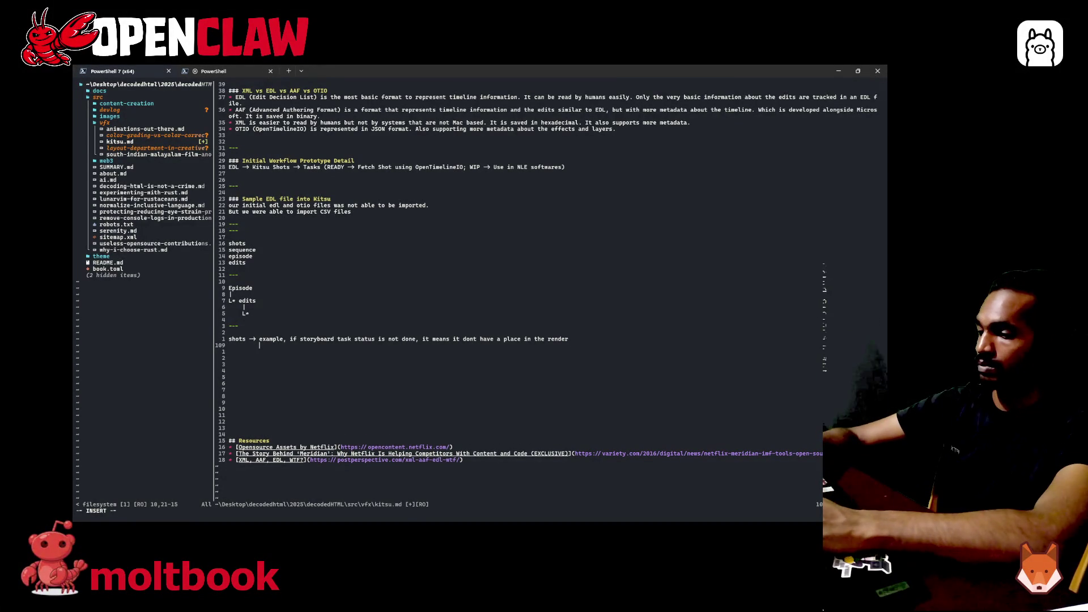
type("once ")
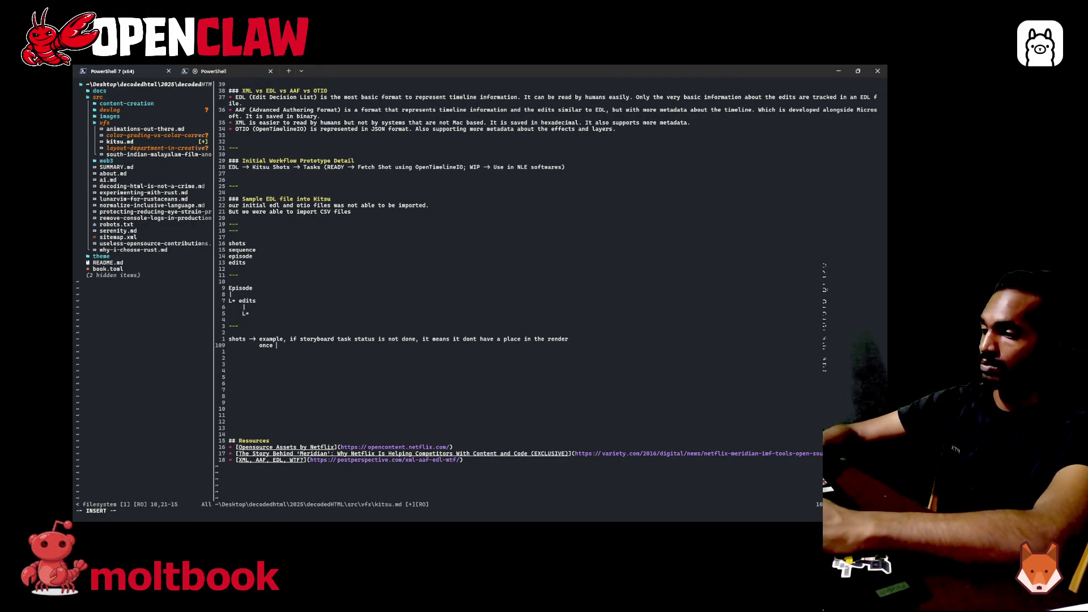
type("the story")
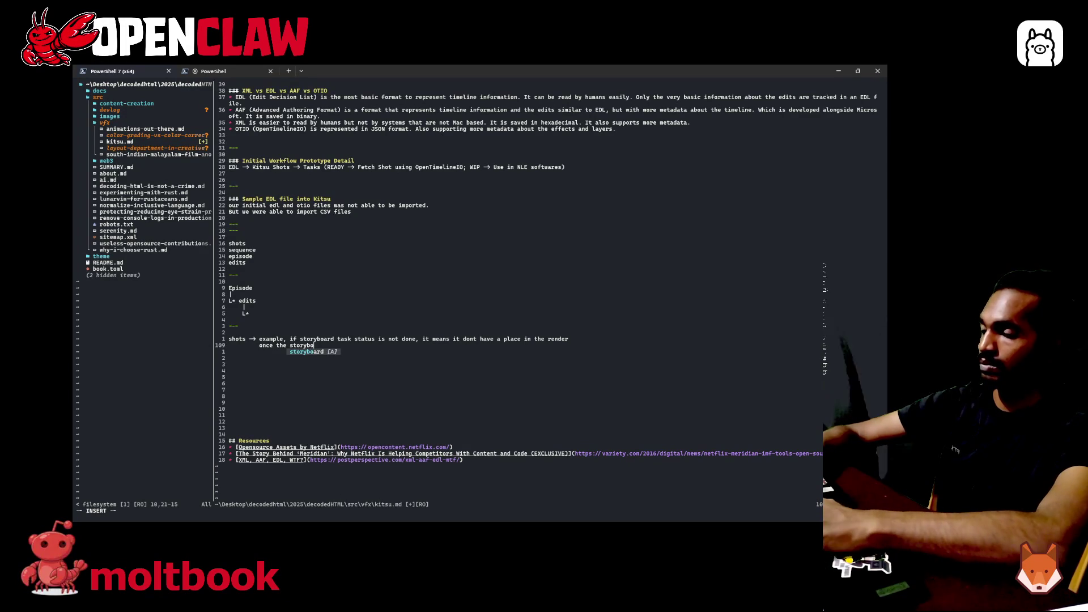
type("task is do")
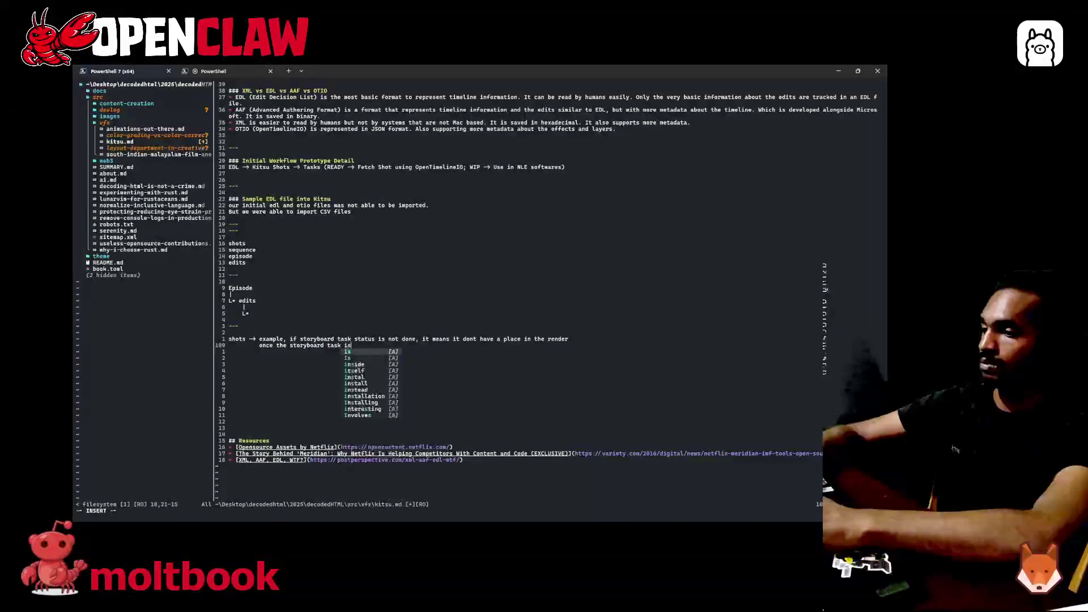
- Write that other tasks can be worked on once the storyboard task is done, then a new line
key("BackSpace")
key("BackSpace")
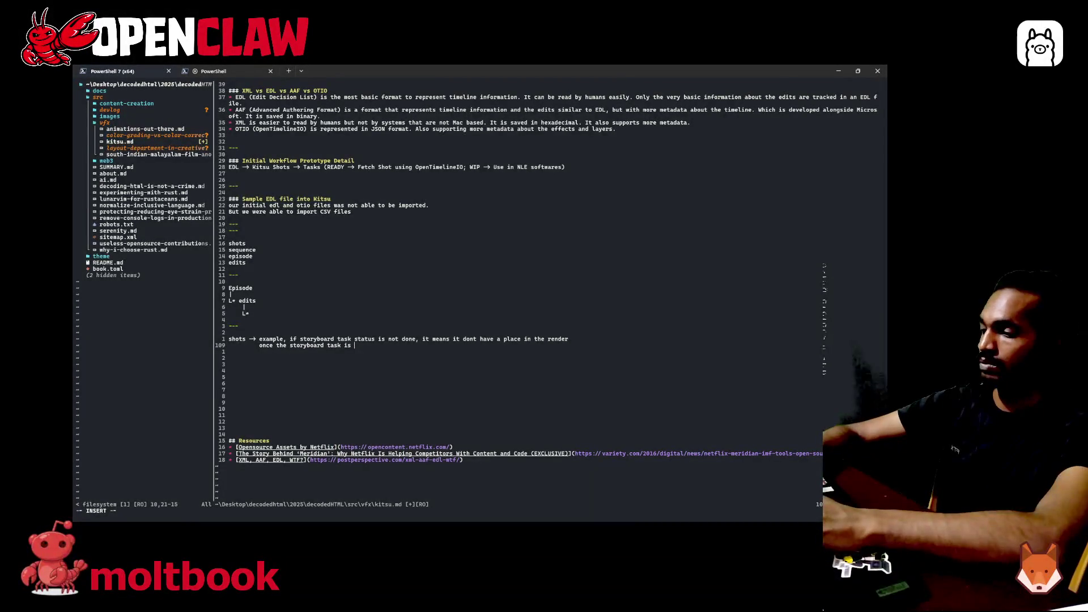
type("marked")
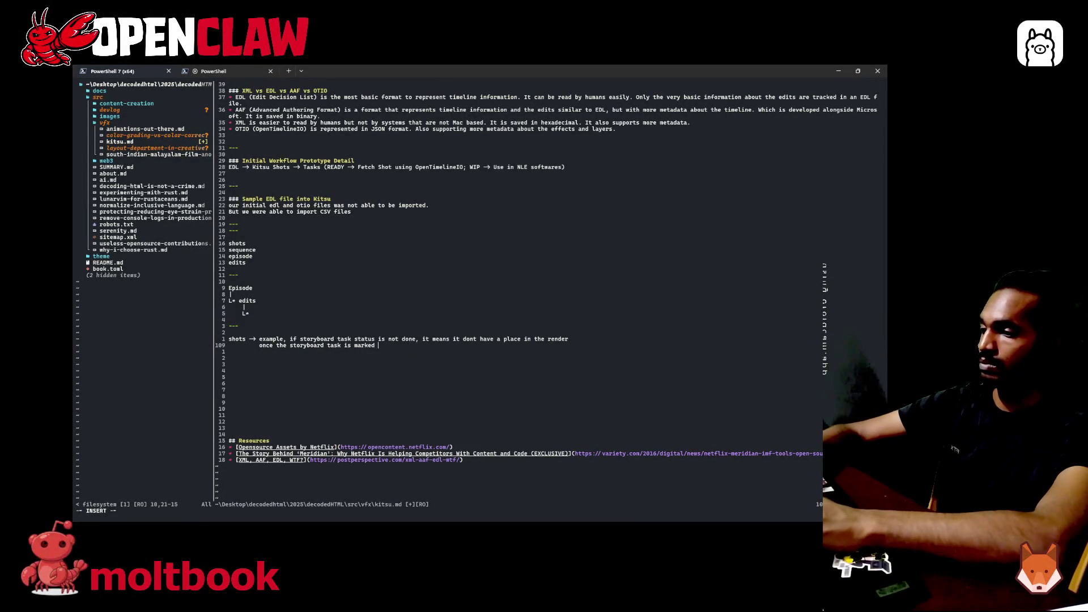
type(" done, then ")
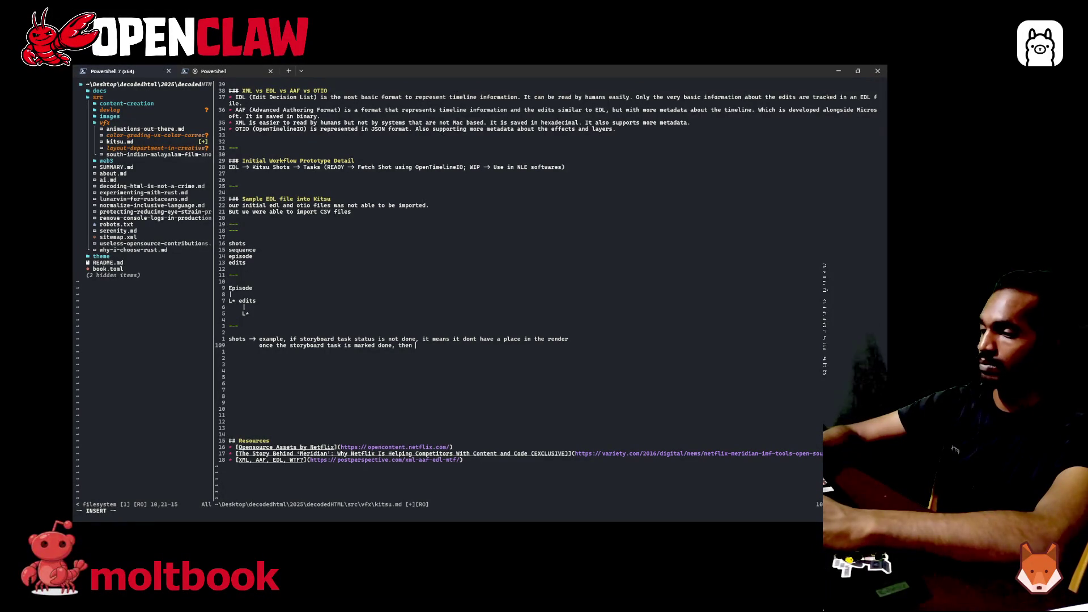
type("i")
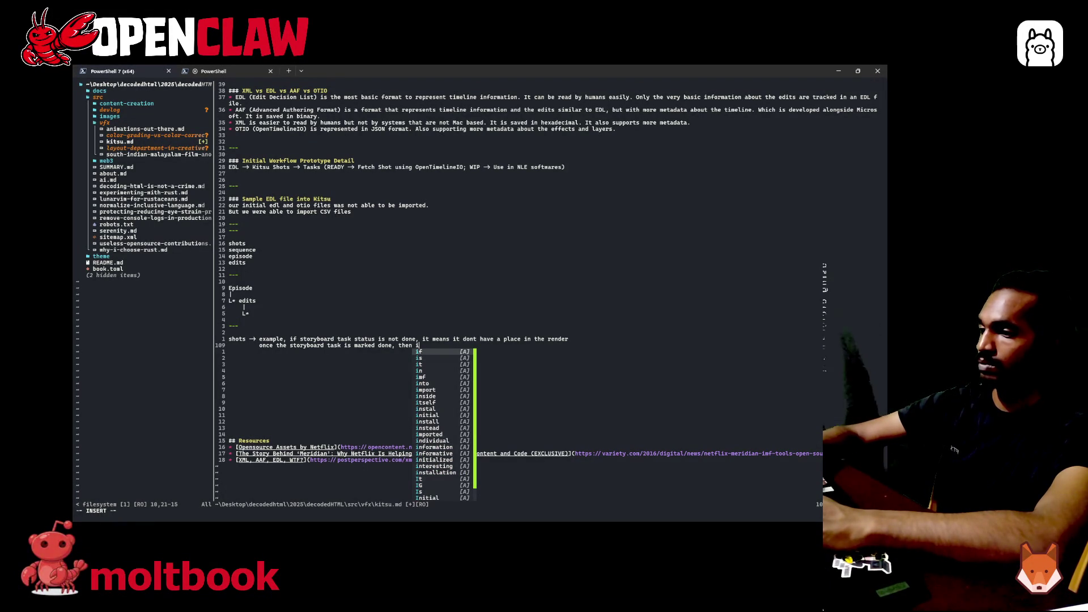
key("BackSpace")
type("ot")
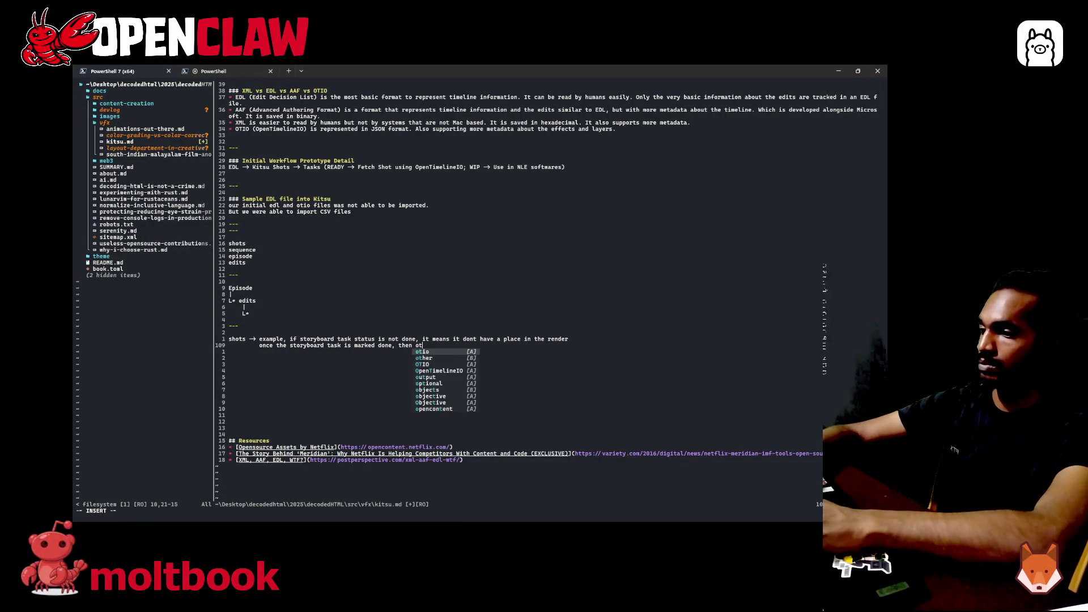
type("her tasks ")
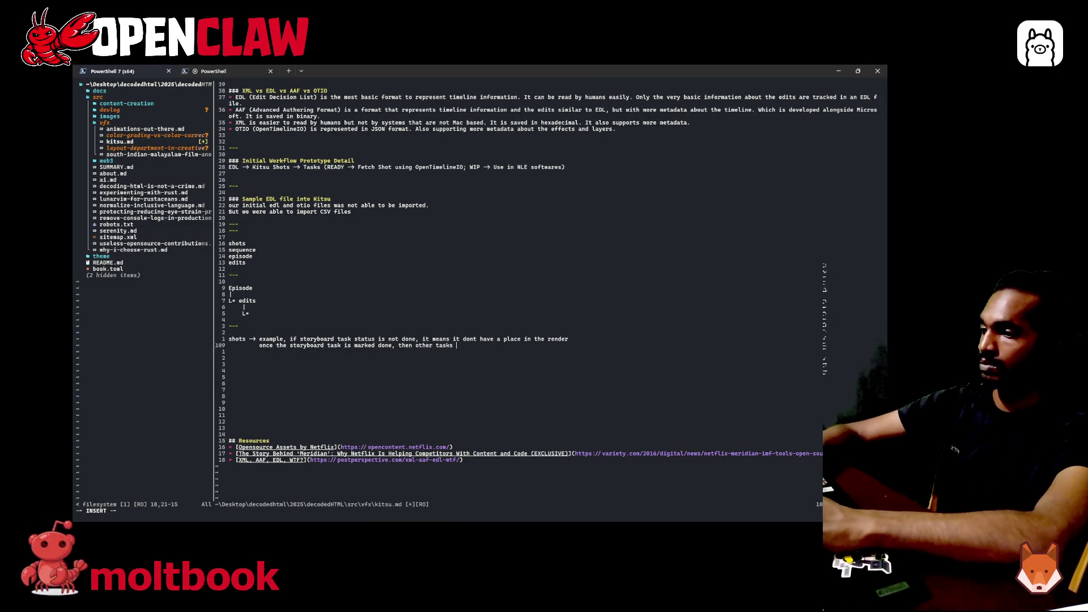
type("can be wo")
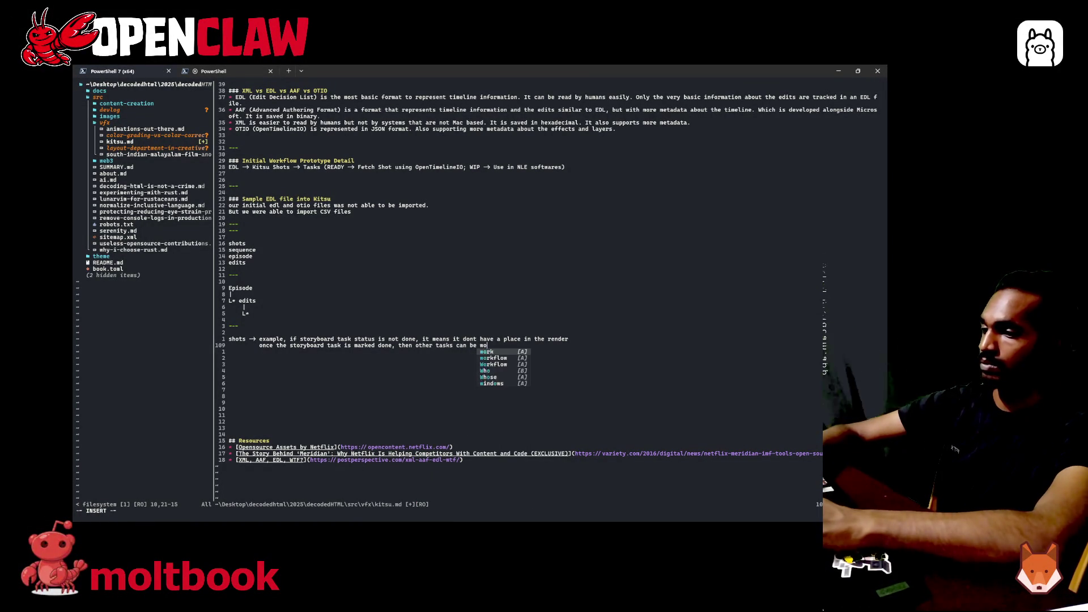
type("rked on it")
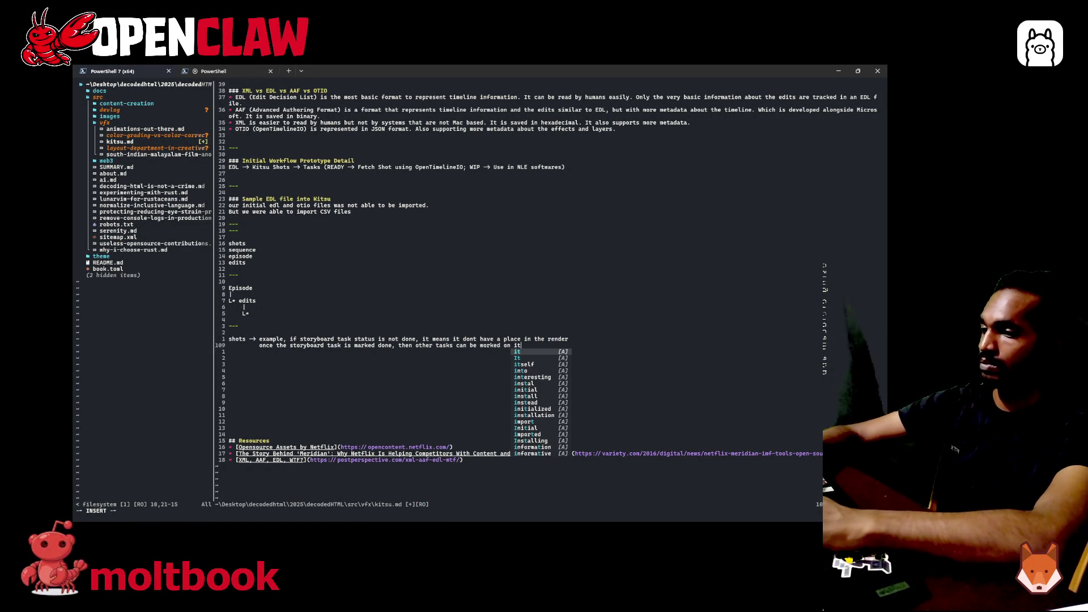
type(".")
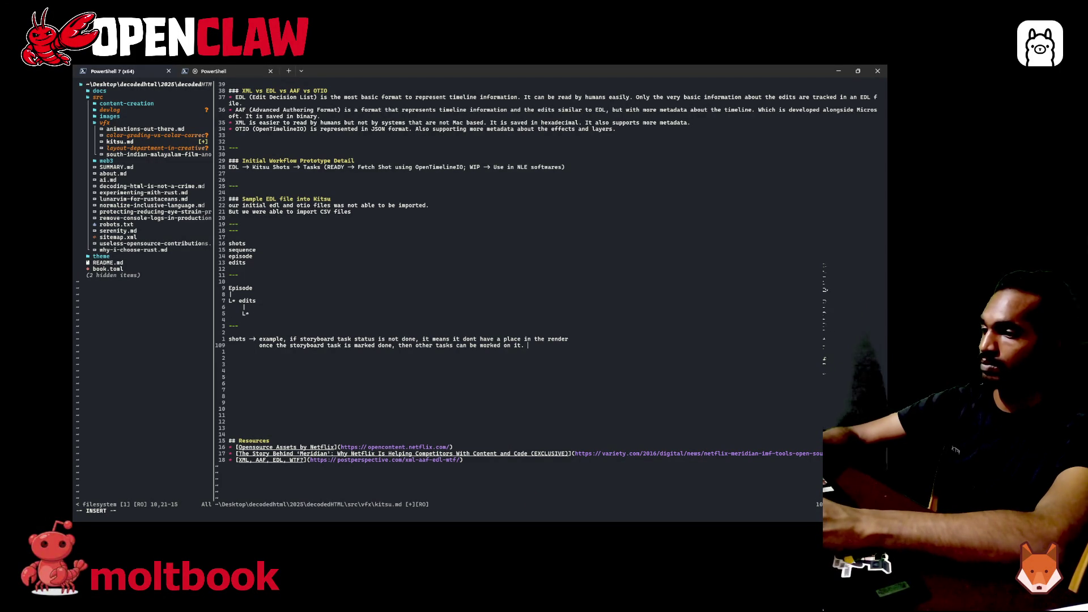
key("Return")
type("in the end")
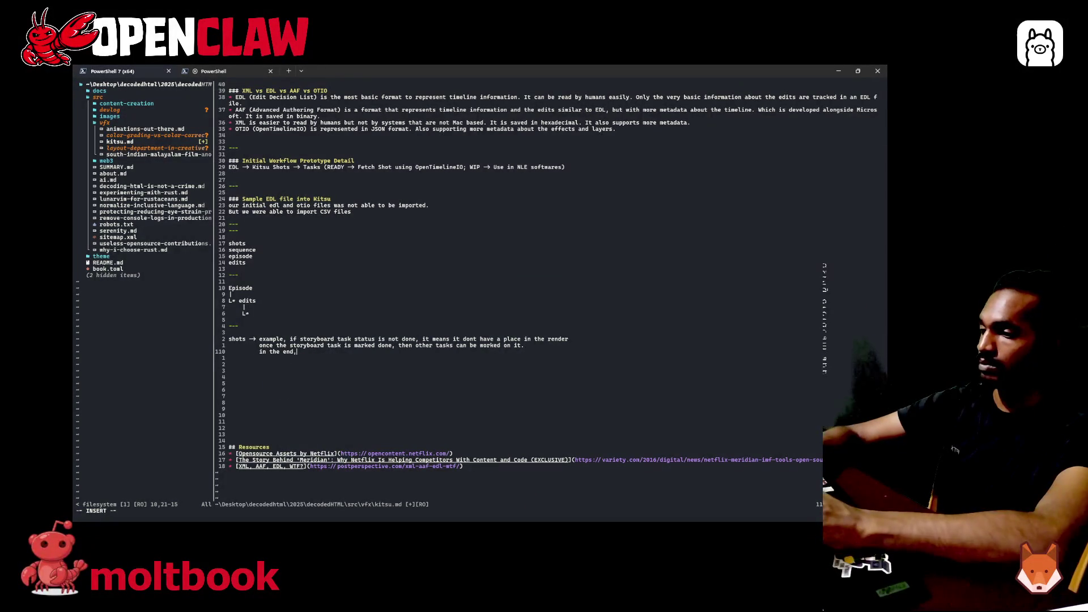
type(", the ")
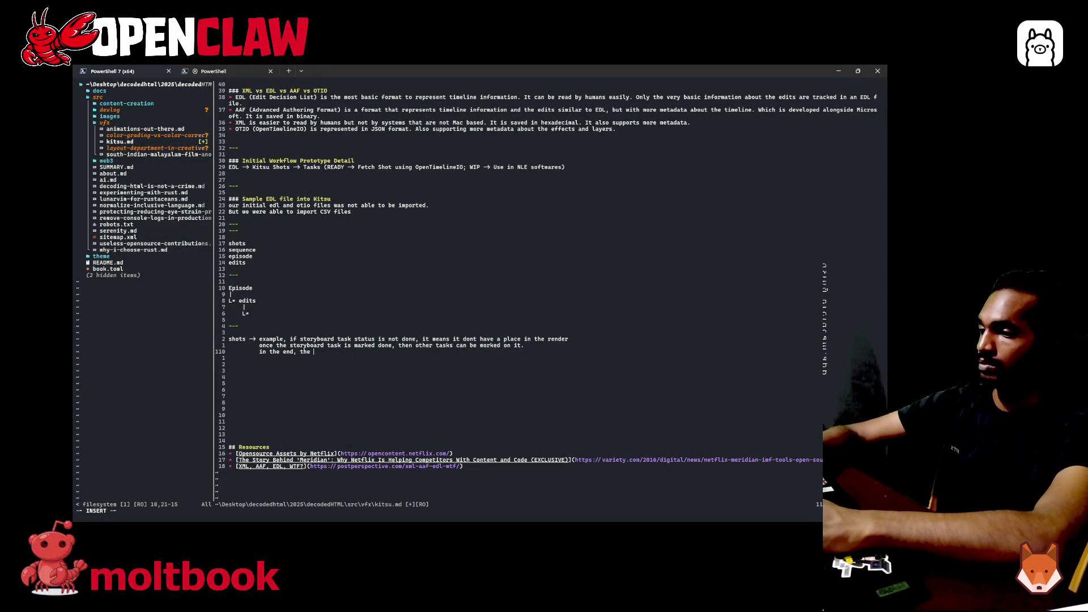
key("BackSpace")
key("BackSpace")
key("BackSpace")
key("BackSpace")
type("when a")
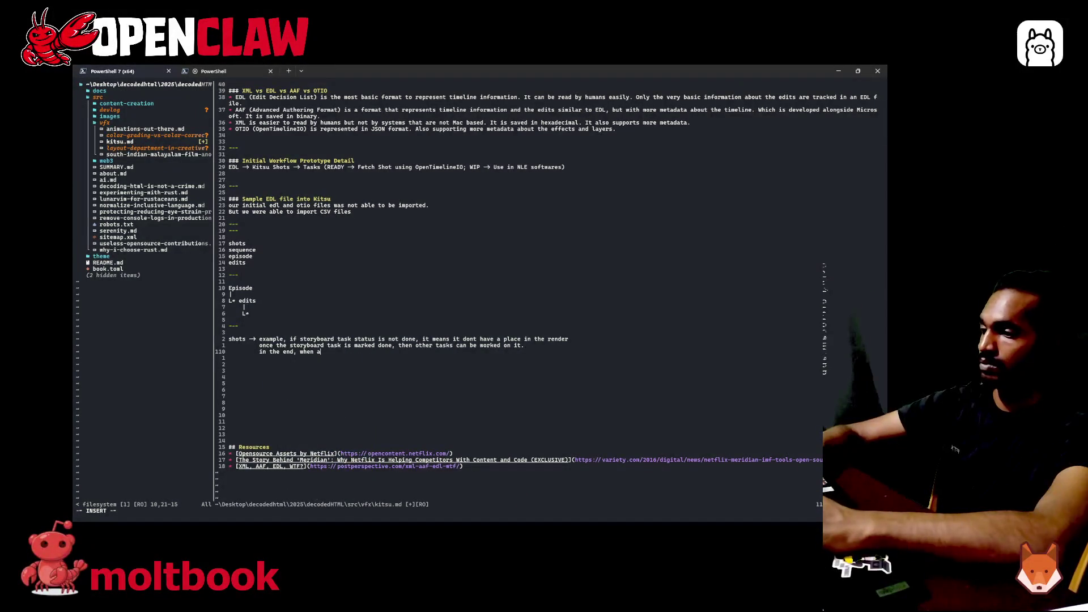
type("ll th")
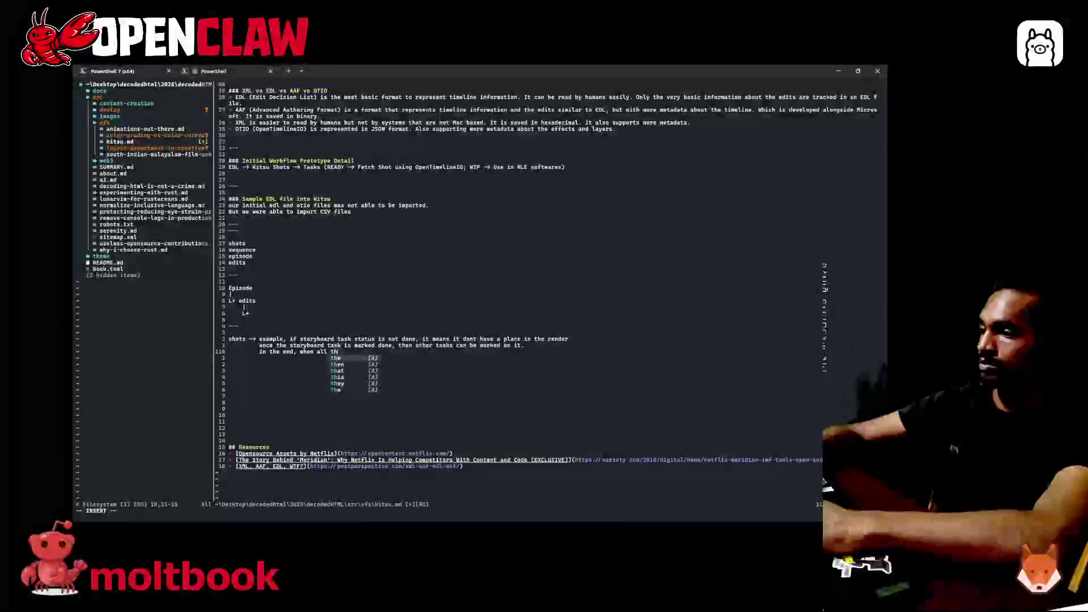
type("e taskss are ")
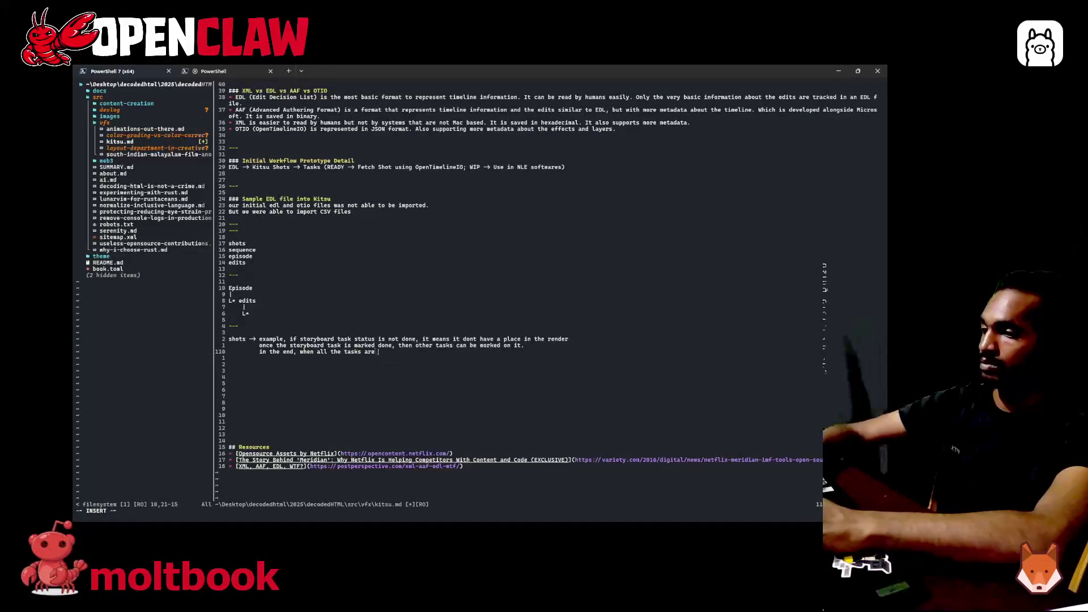
type("done, it ")
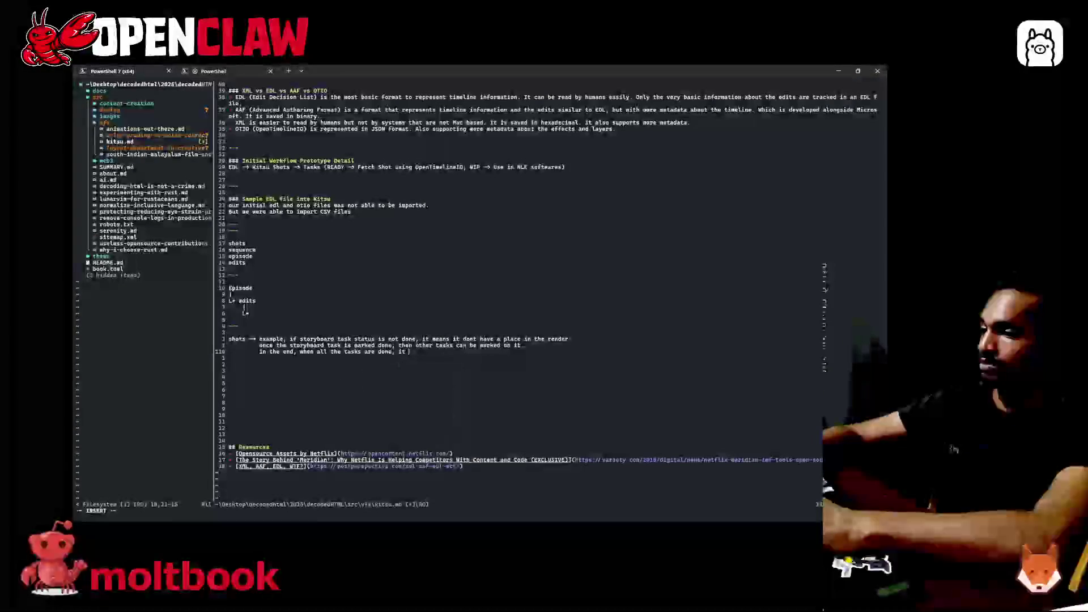
type("can be ")
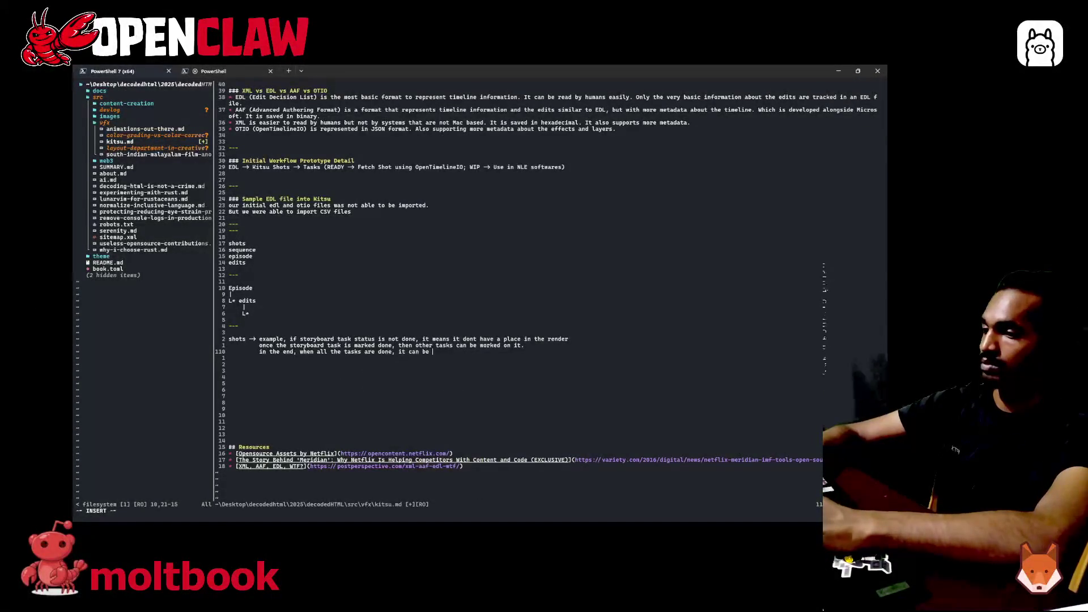
type("c")
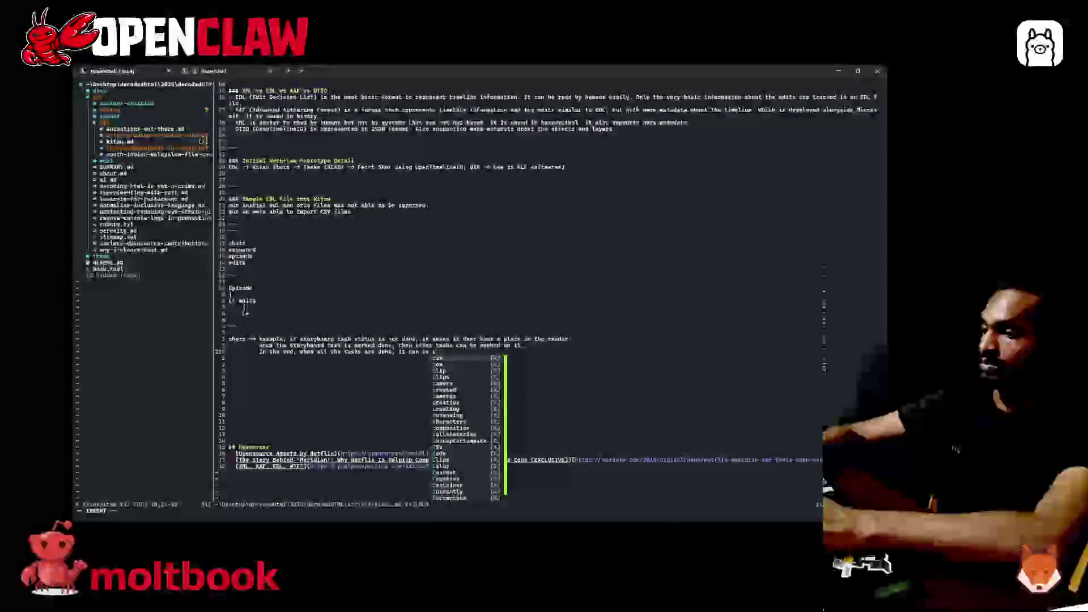
type("ompli")
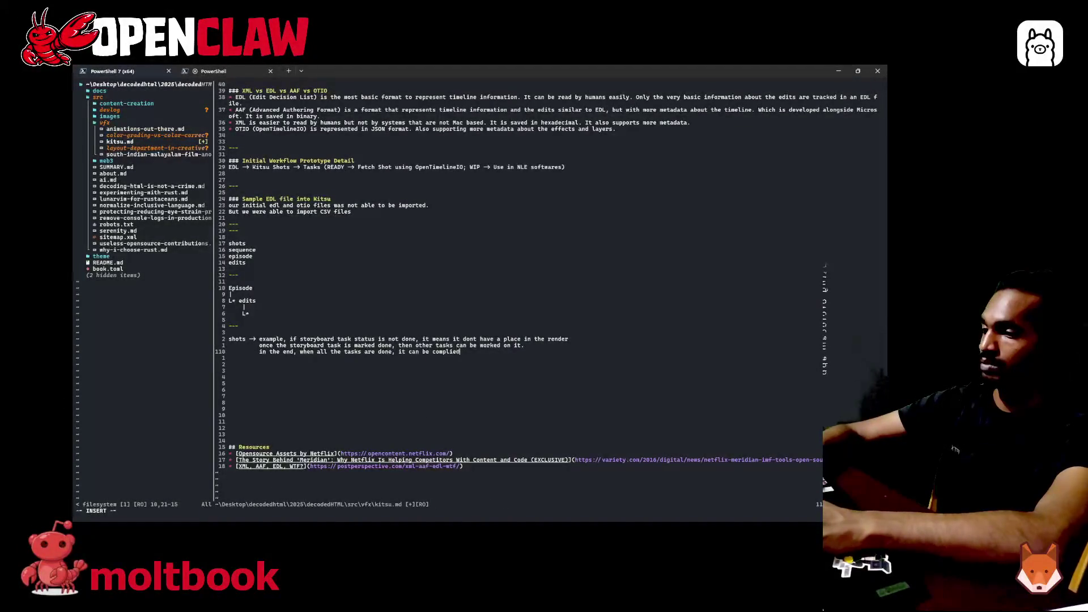
type("ed")
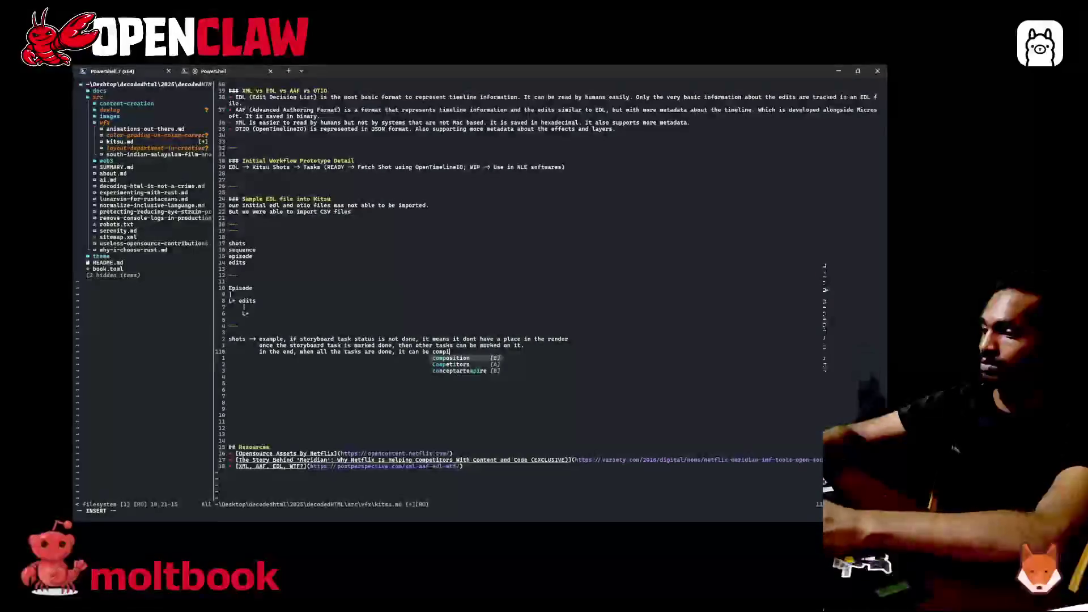
type("into the fi")
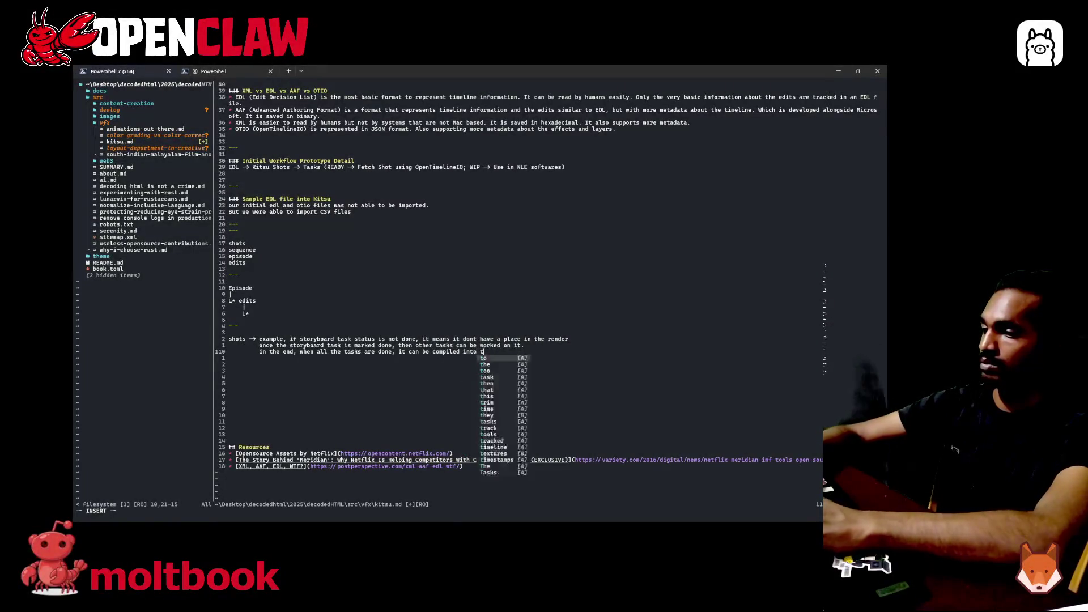
- Write 'in the end,' finished tasks get compiled into the next stage, final sequence or an edit
key("BackSpace")
key("BackSpace")
type("n")
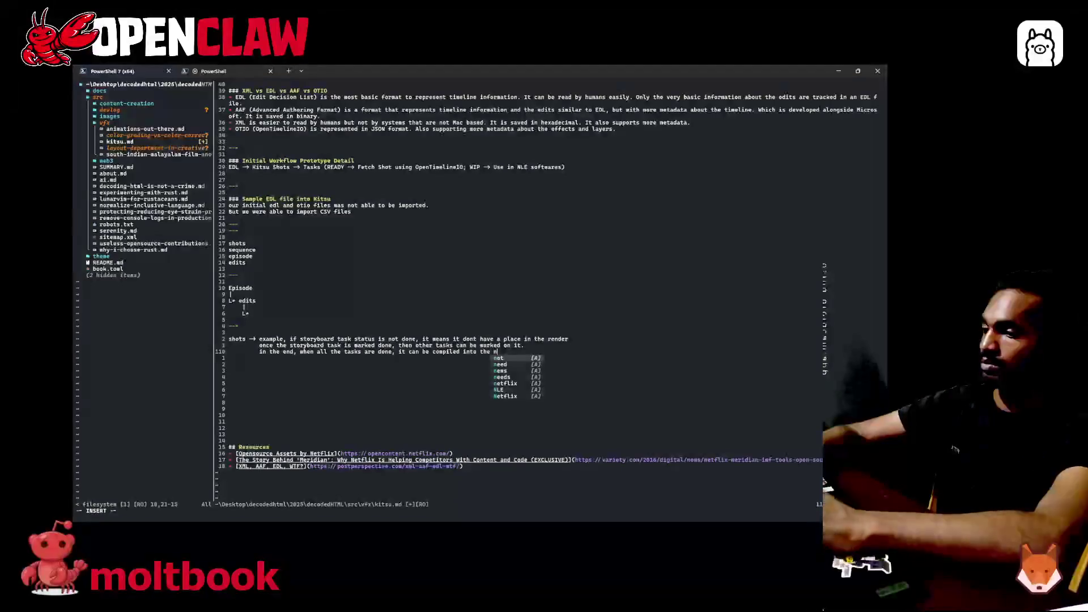
type("ext stage ")
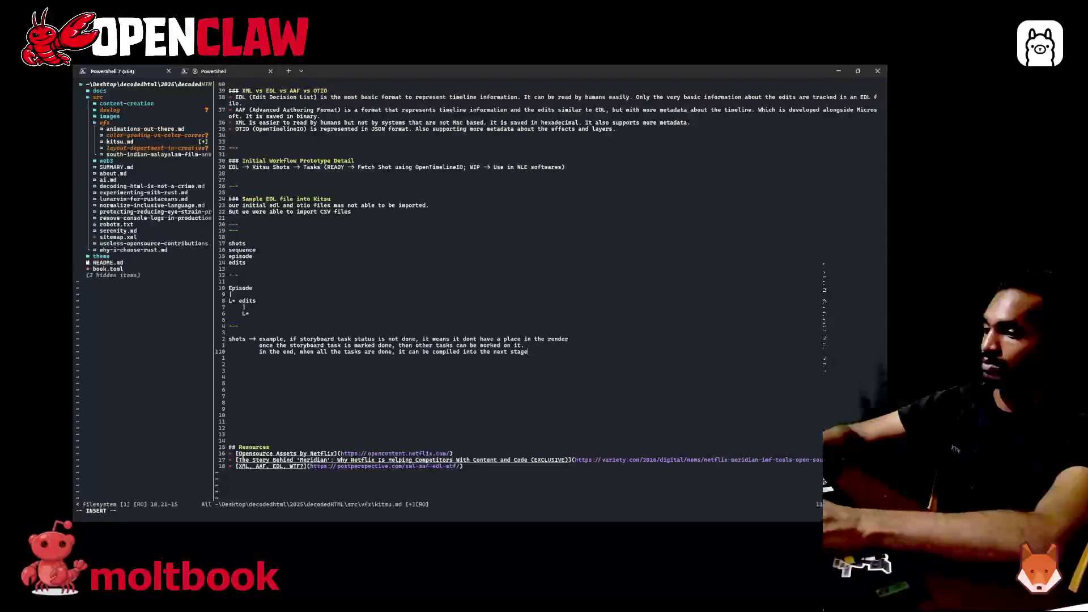
type(", wheth")
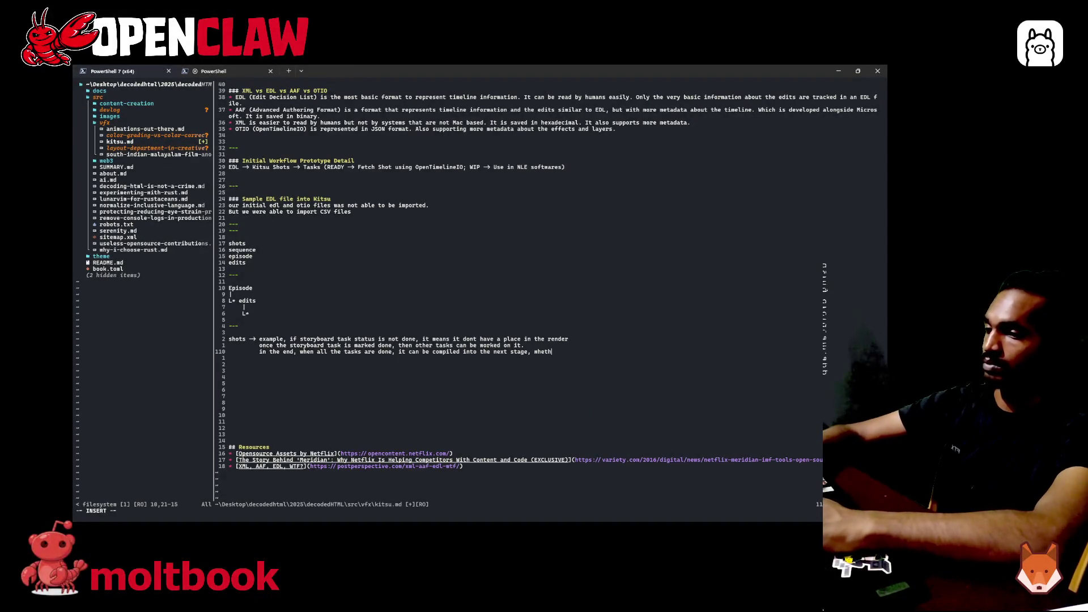
type("er that be ")
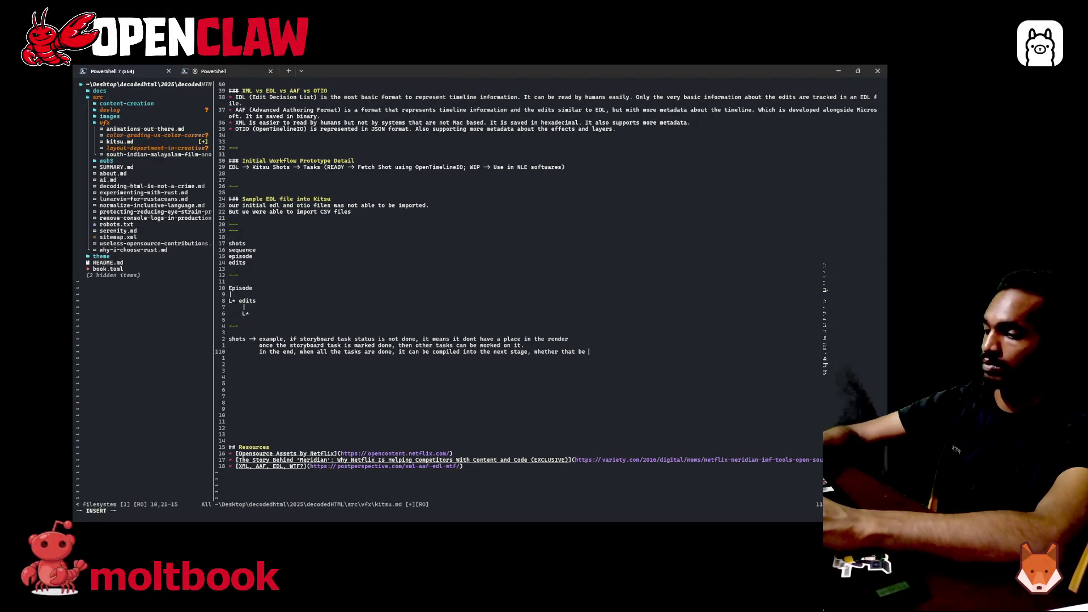
type("arr")
type("angein")
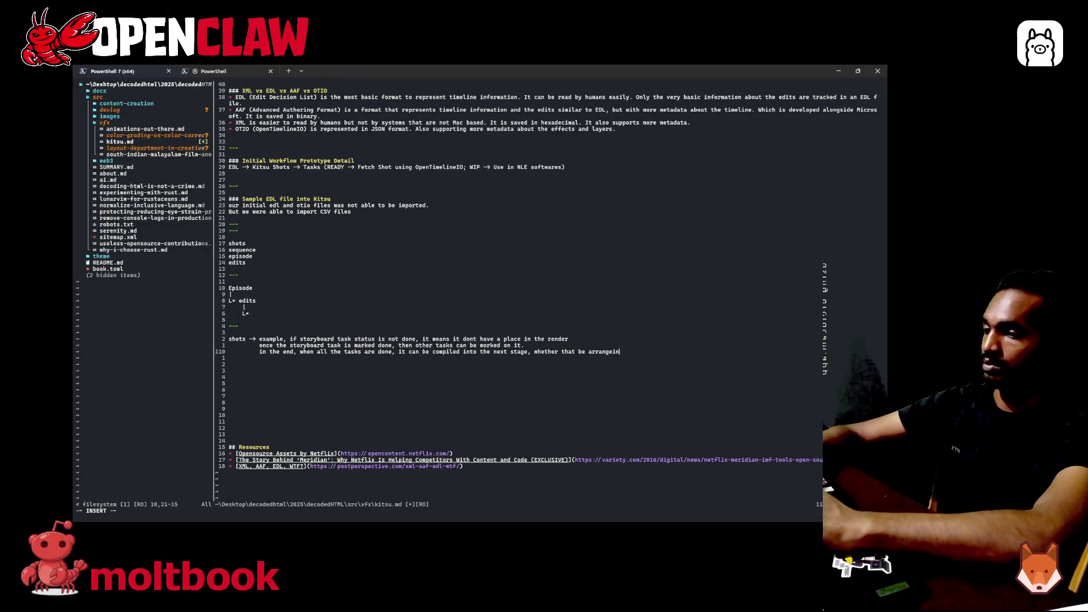
key("BackSpace")
key("BackSpace")
key("BackSpace")
type("ing it into ")
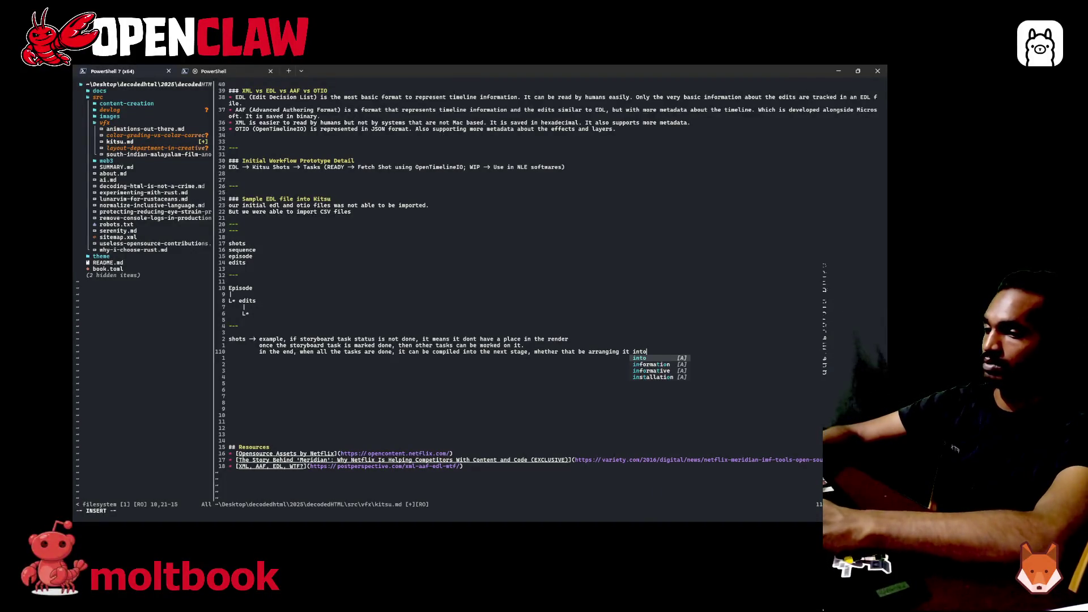
type("the fi")
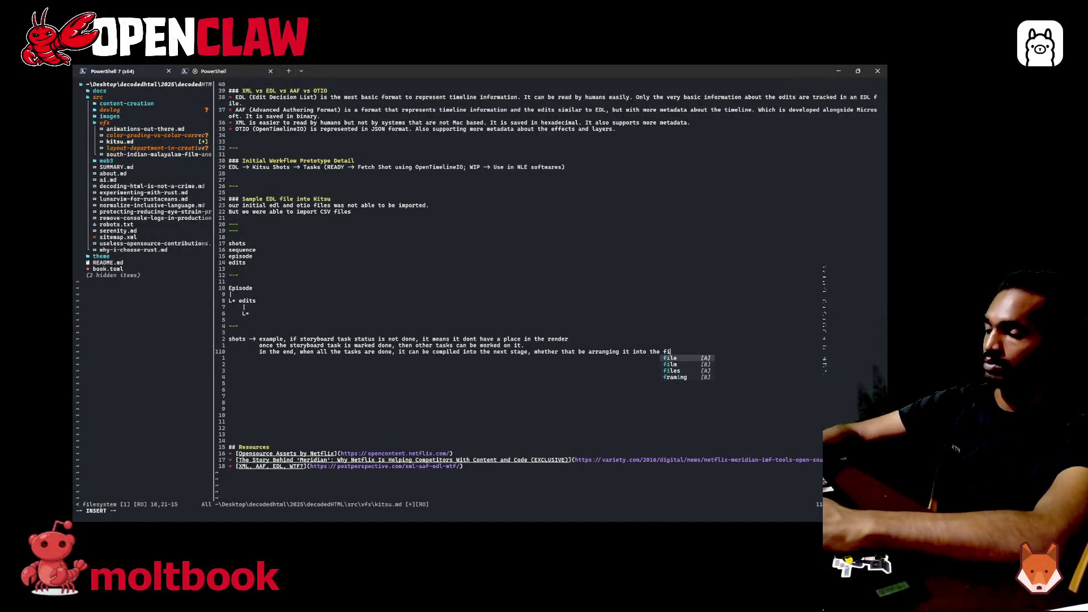
type("nal sequence")
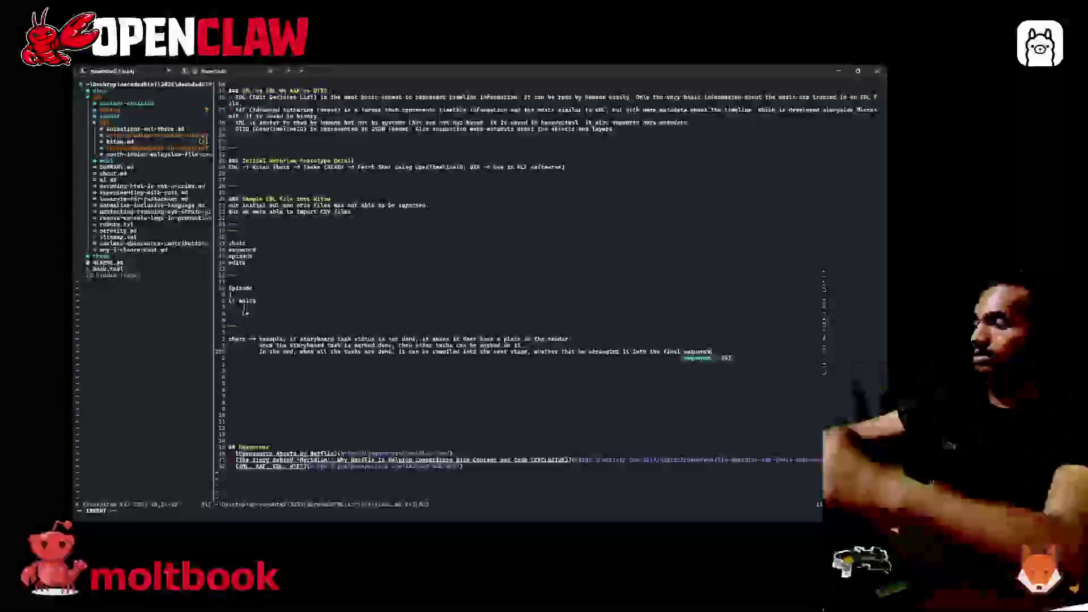
type(" or ")
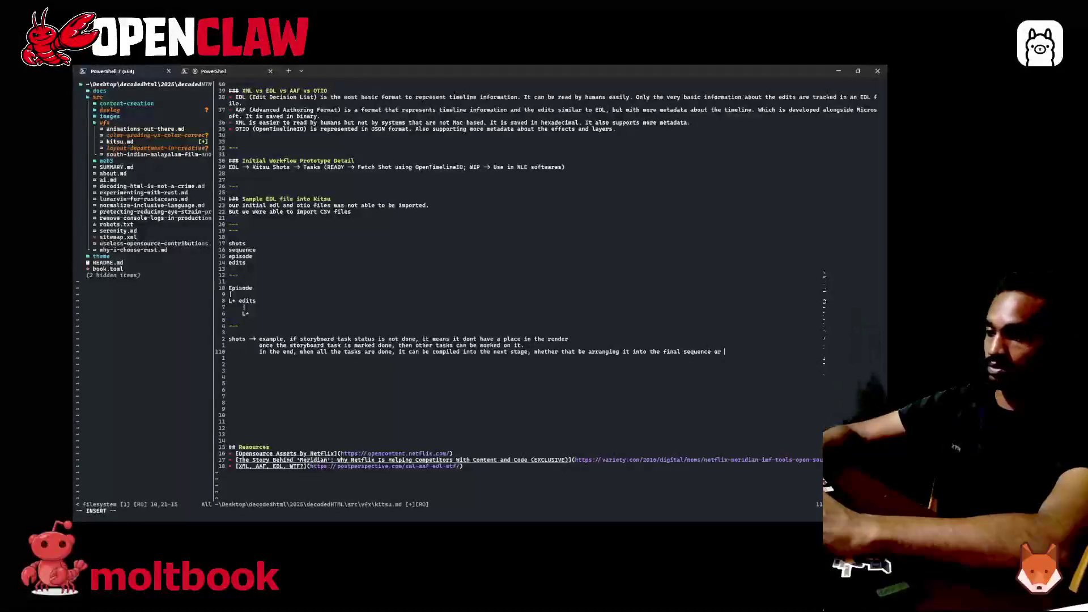
type("an edit")
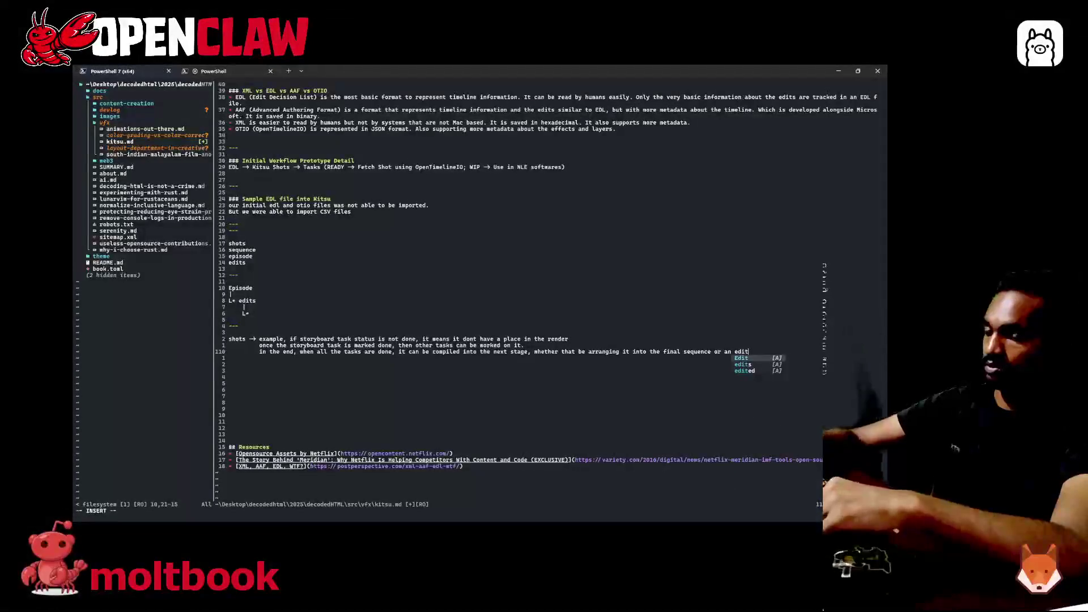
key("Left")
key("Left")
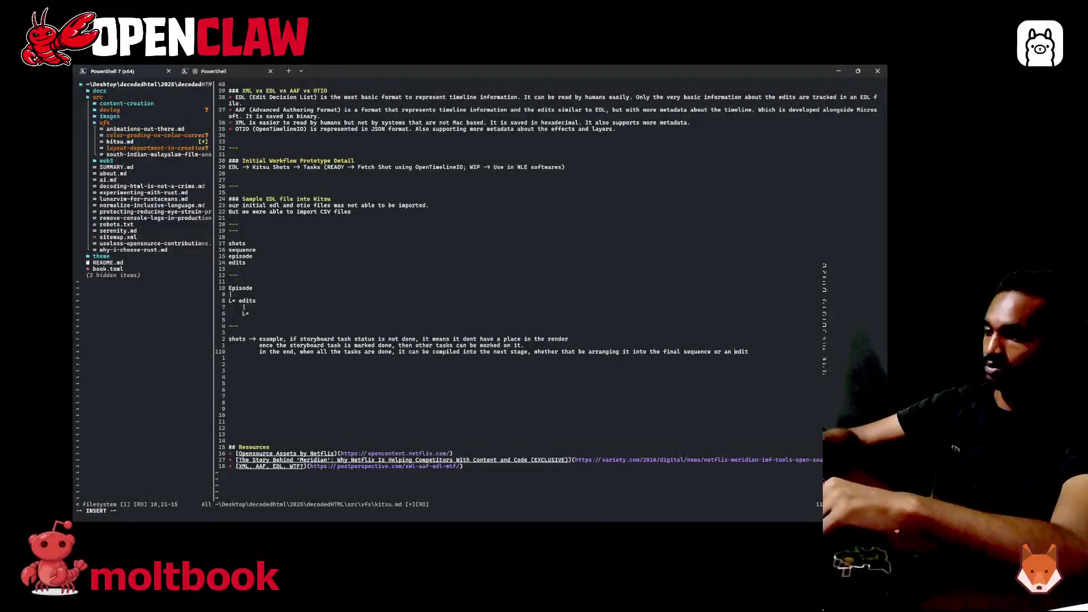
key("End")
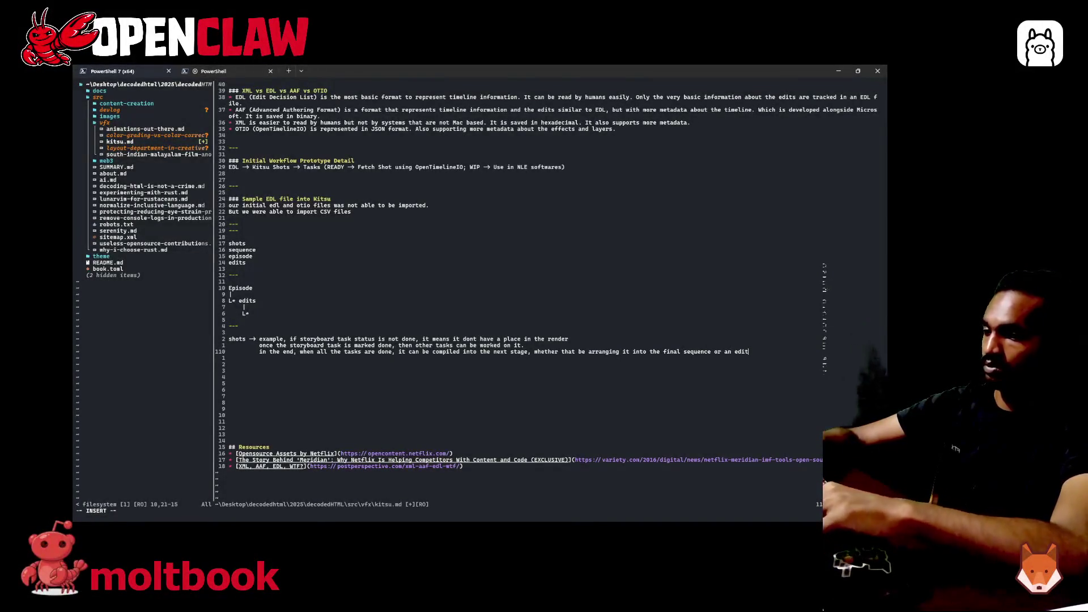
- Save kitsu.md, forcing the write with :w! since the file is read-only
key("Escape")
type(":w")
key("Return")
type(":w!")
key("Return")
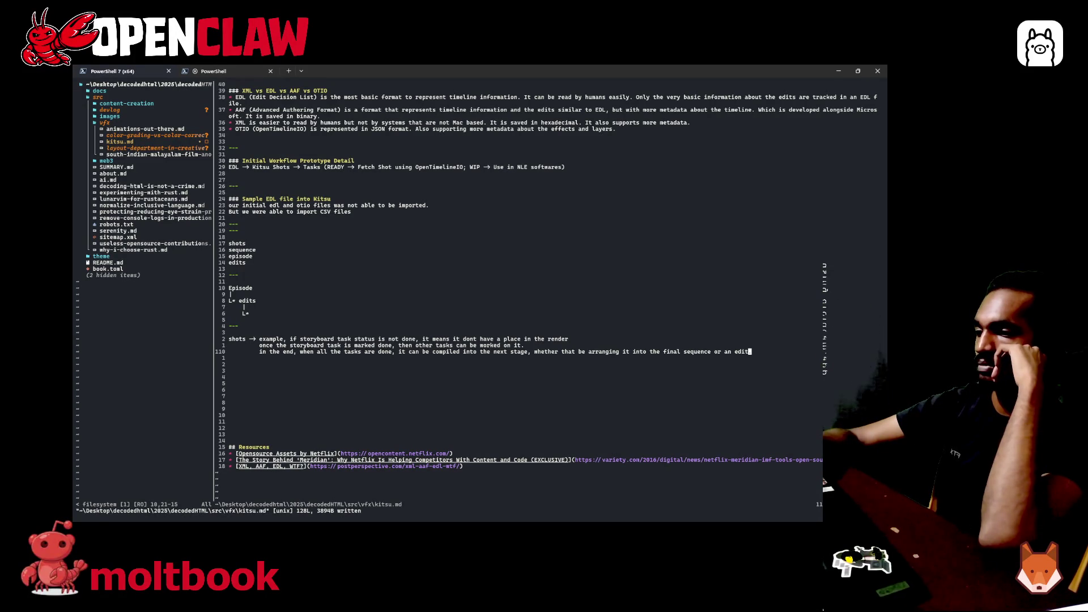
type(".")
- Add the '## How is this useful..?' heading below the compile sentence and start a line under it
key("o")
key("Return")
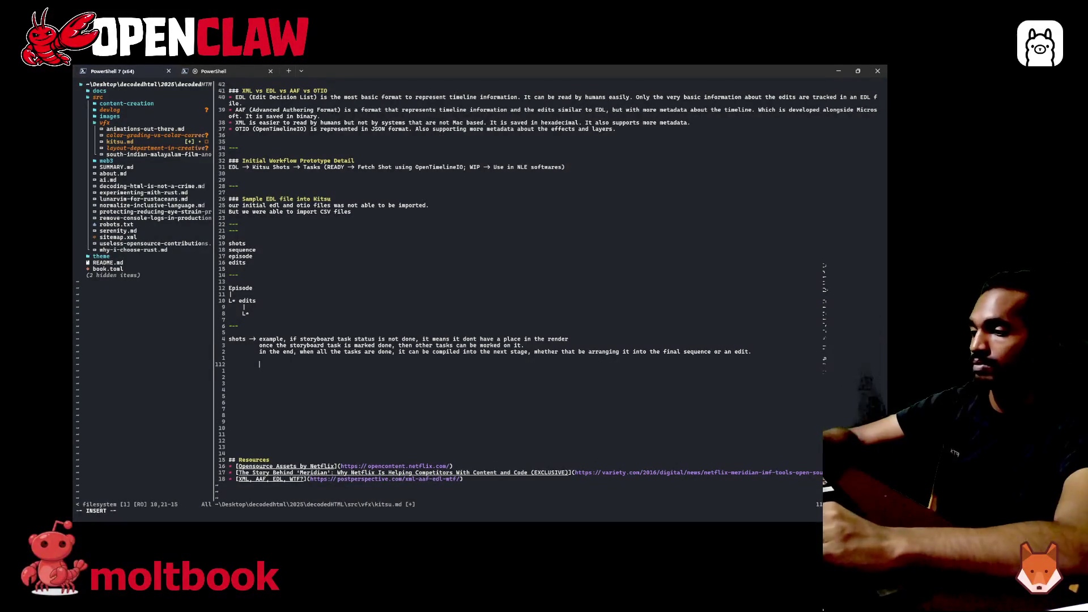
key("BackSpace")
key("Return")
type("# W is this use")
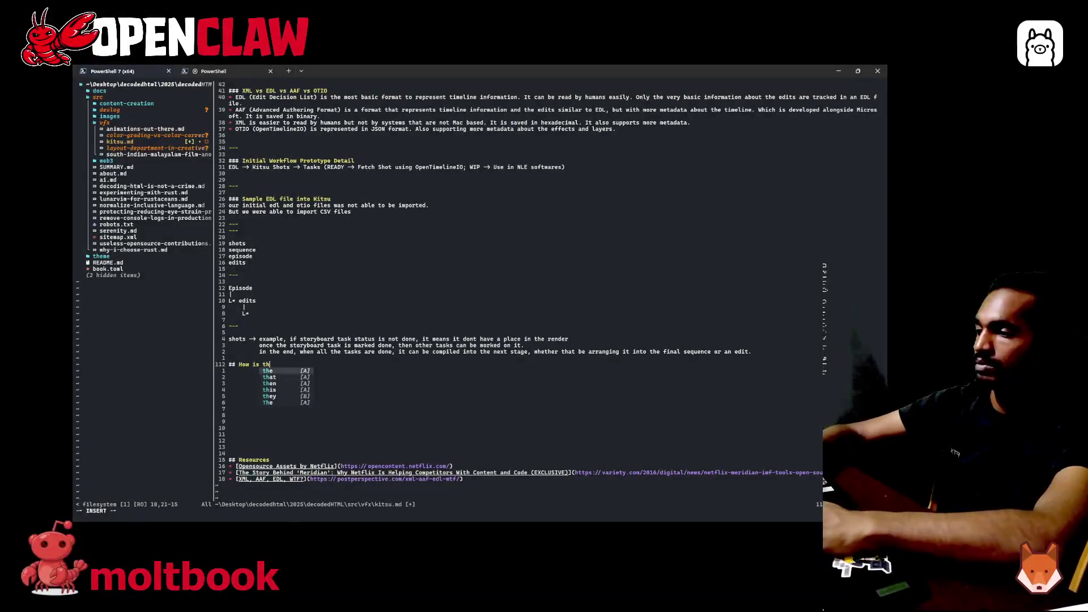
type("ful")
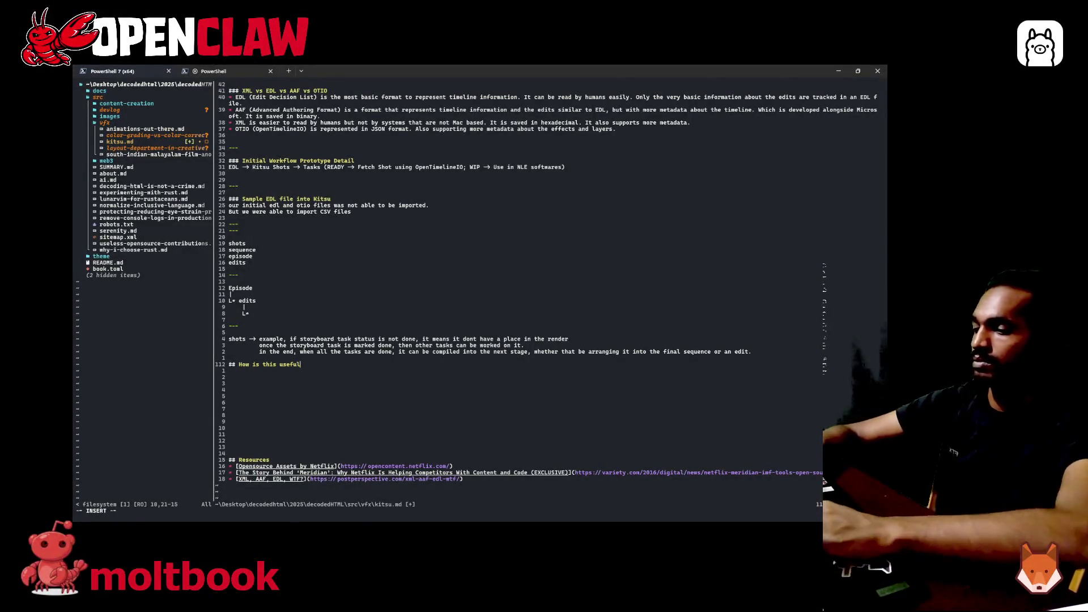
type("..?")
key("Return")
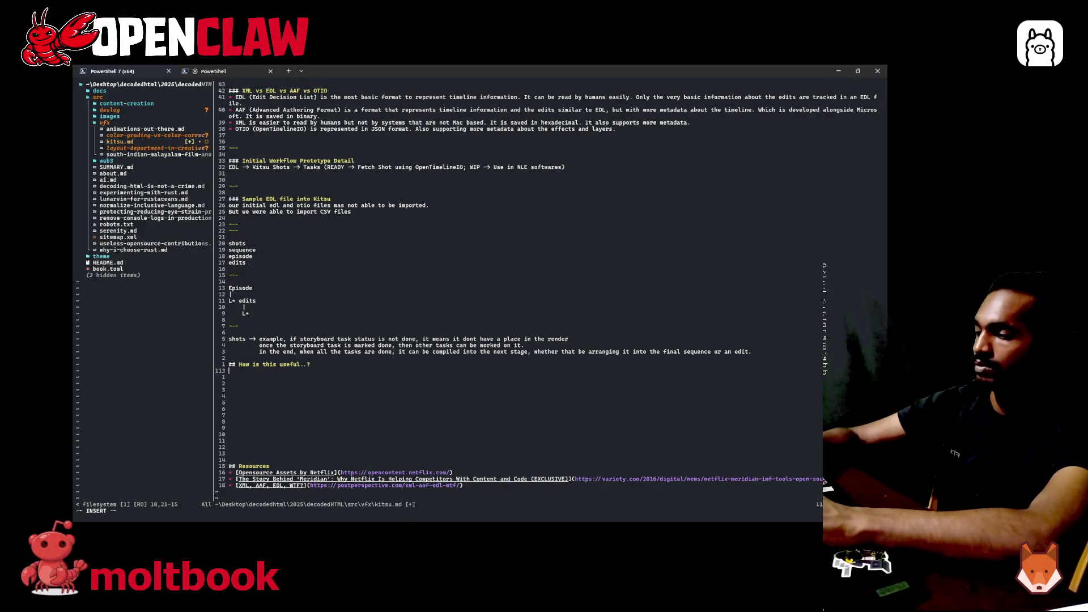
type("We do")
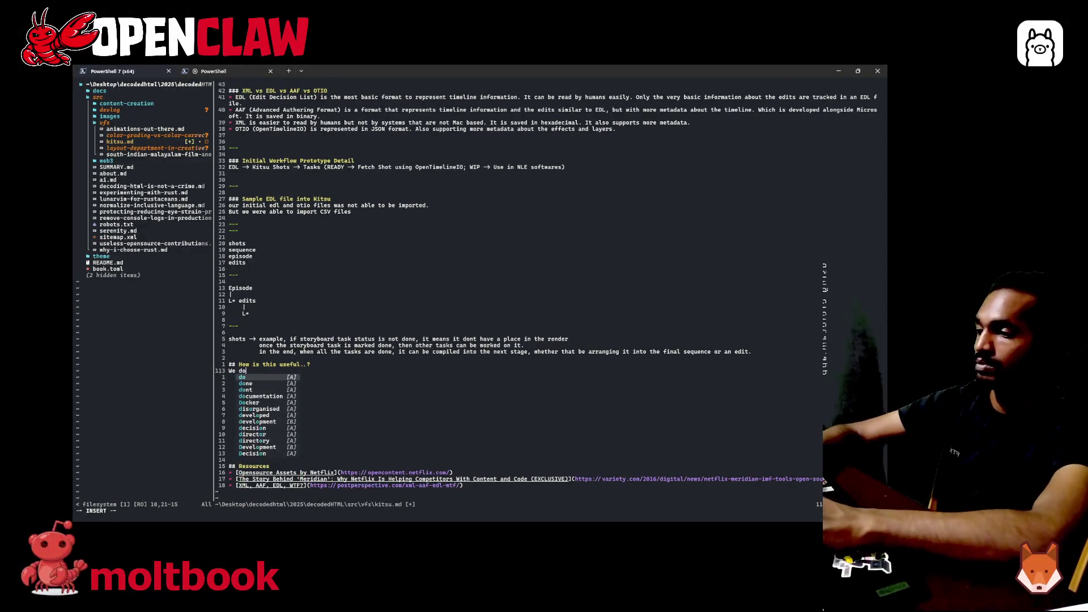
type("nt need to")
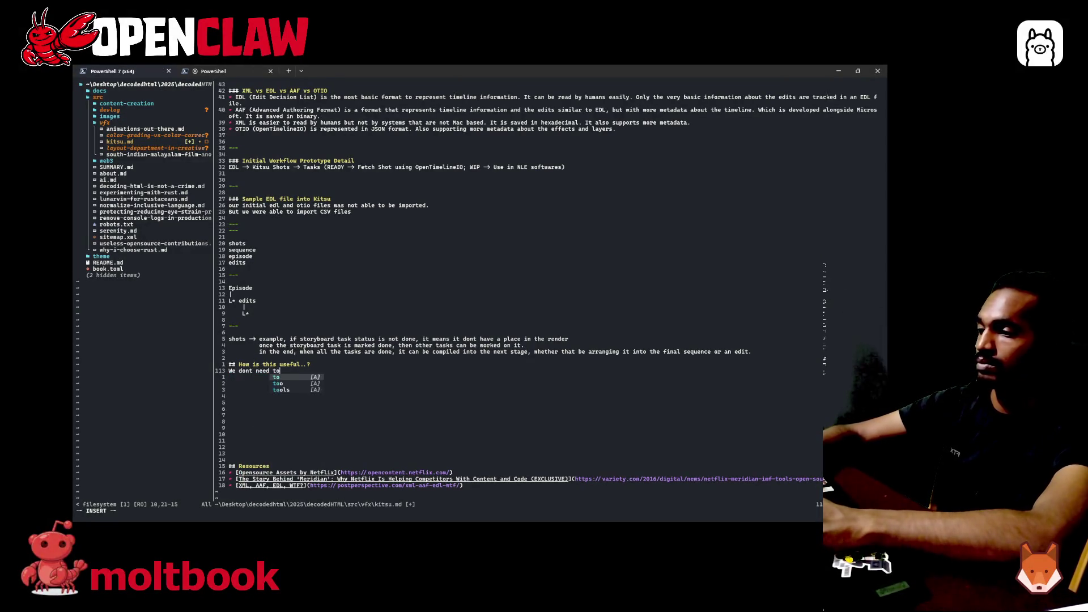
type(" always")
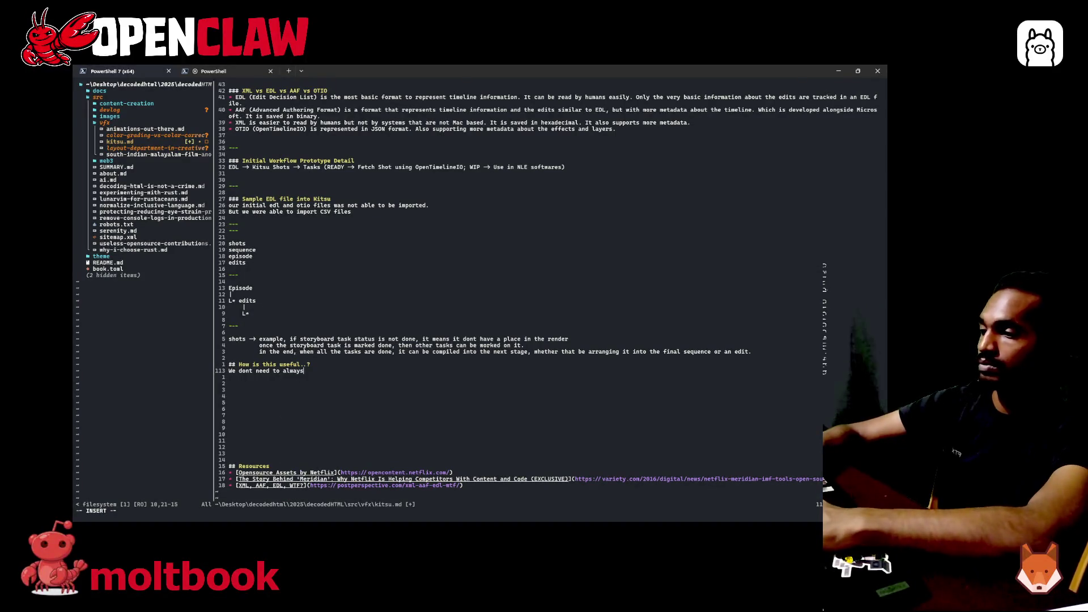
type(" load")
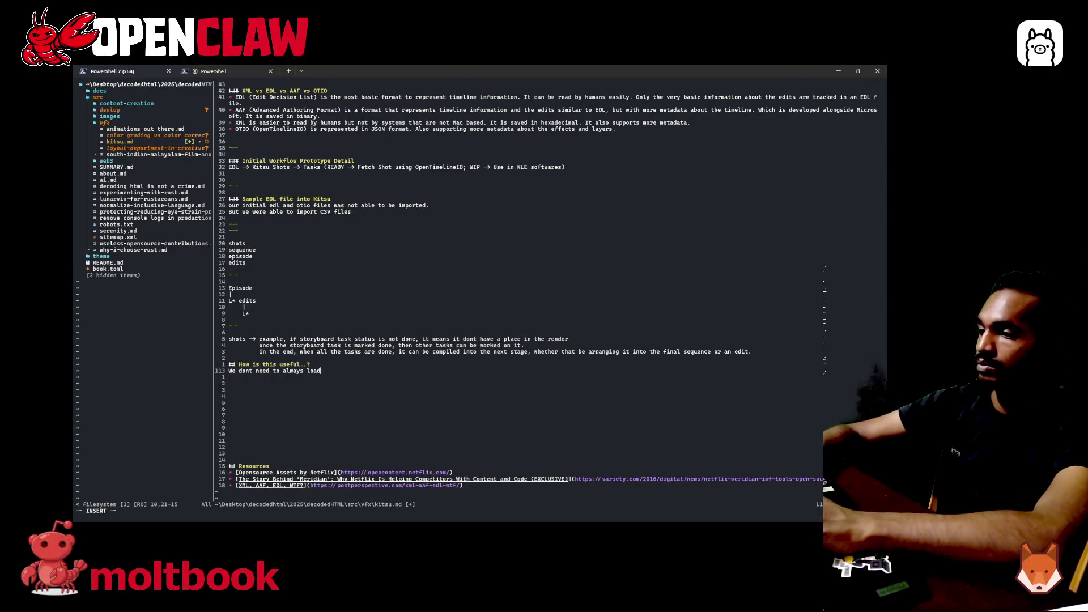
type(" up an entire")
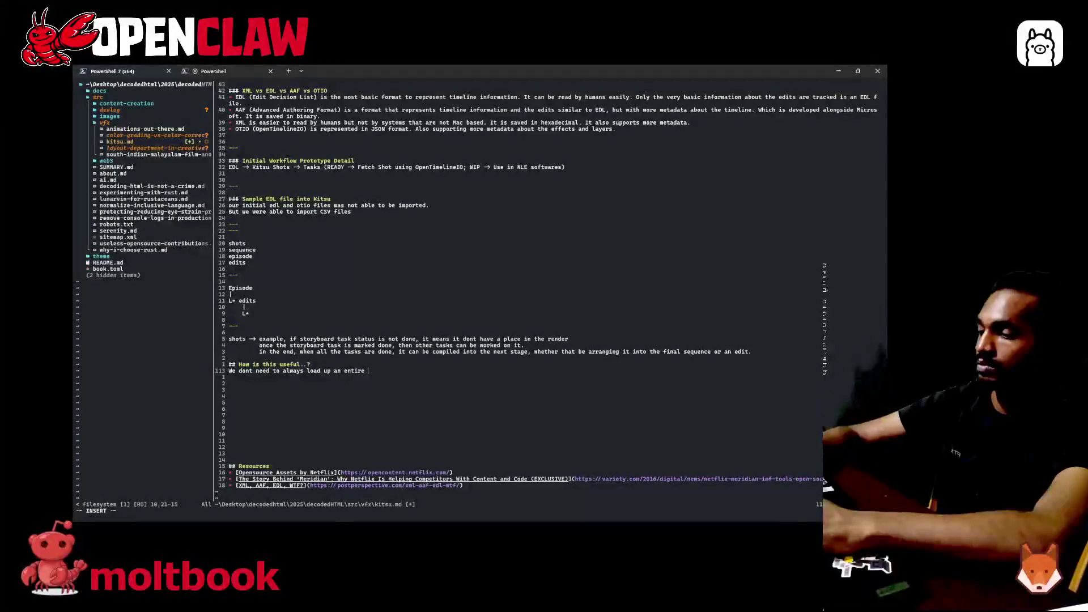
type("seque")
type("nce ")
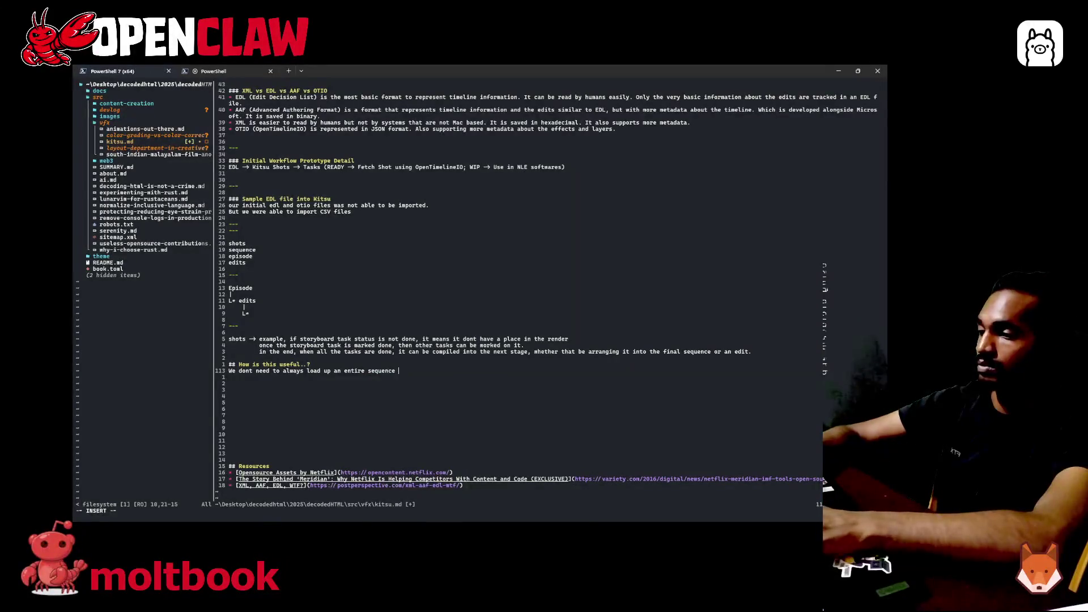
type(", ie")
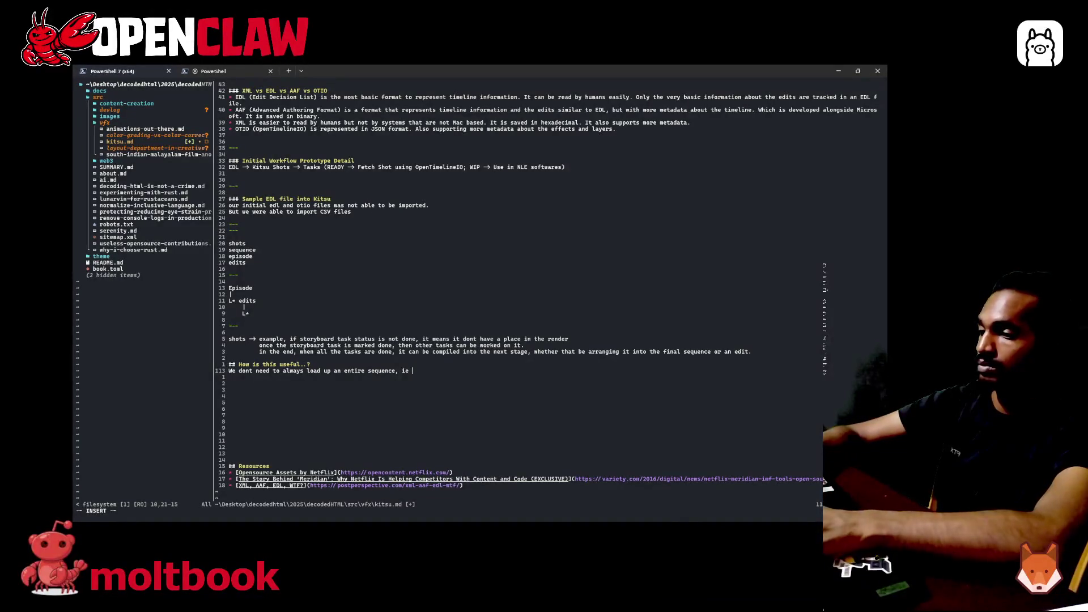
type(" , ")
type("col")
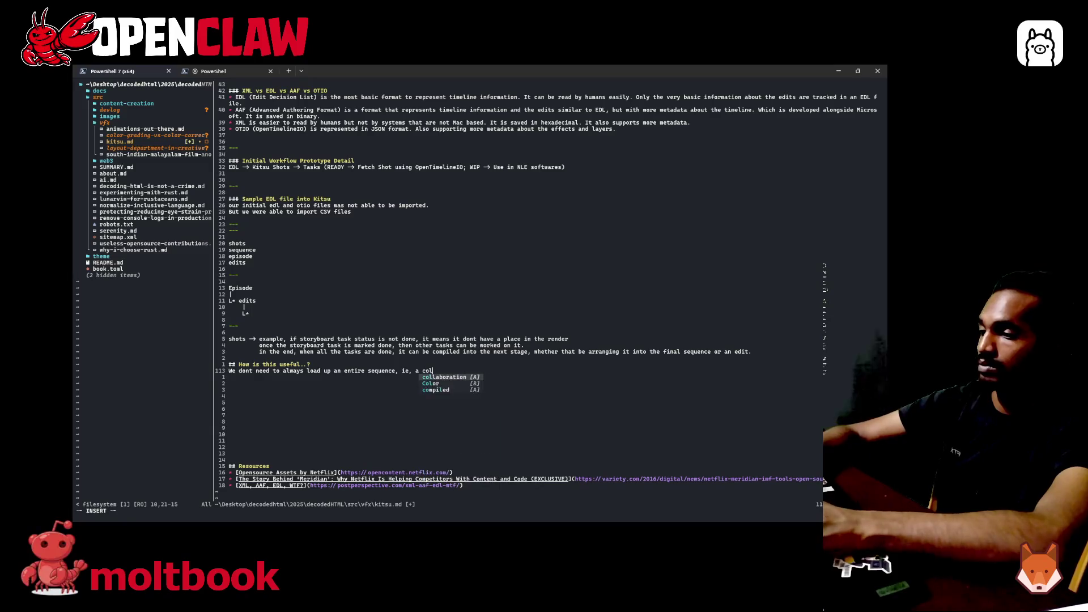
type("lection of m")
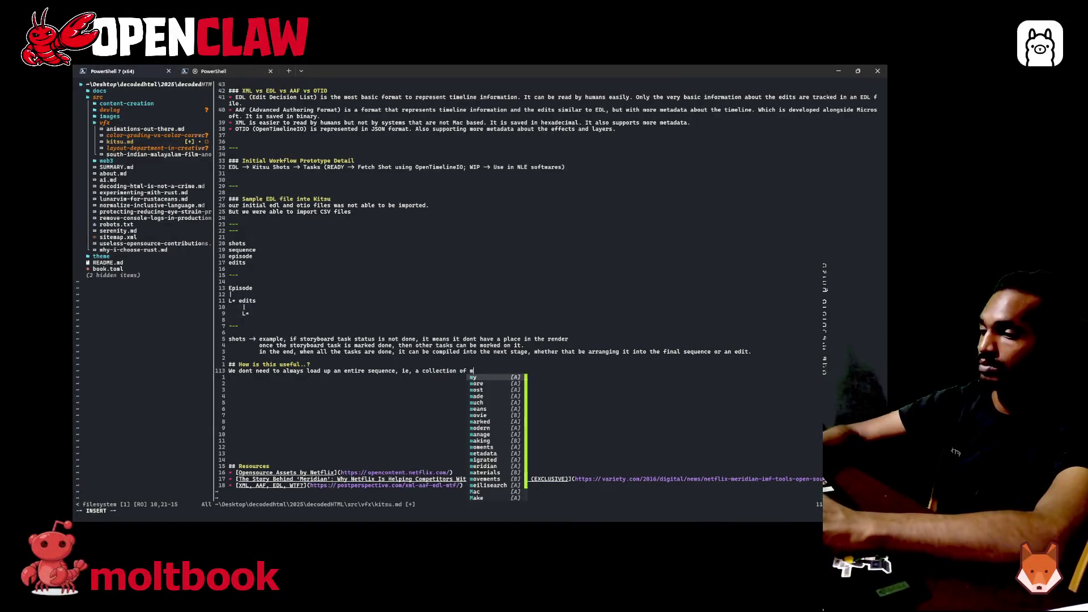
type("ulle shots")
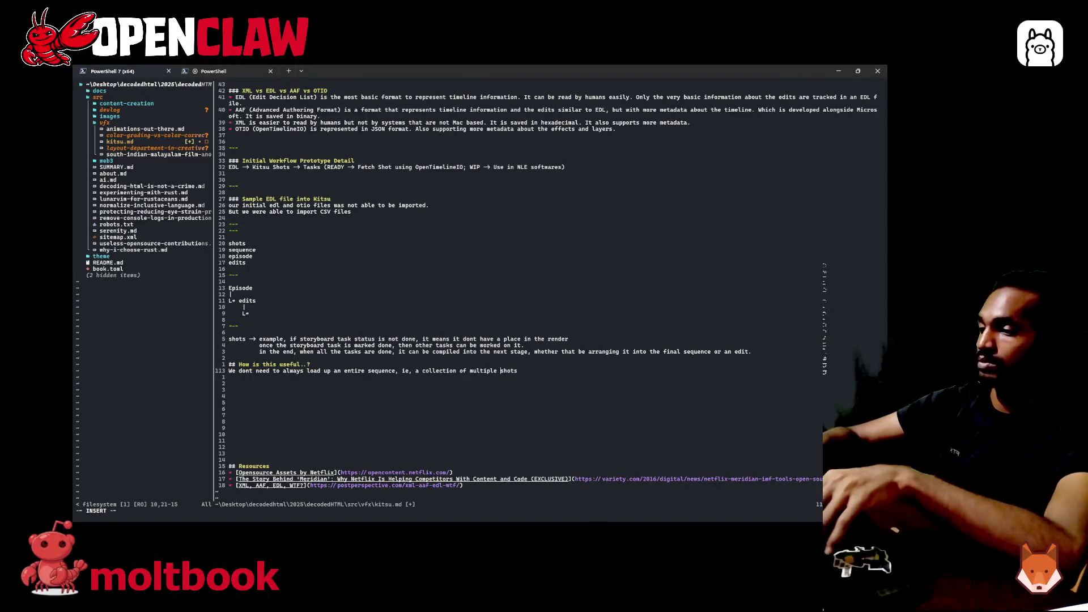
type(" indiv")
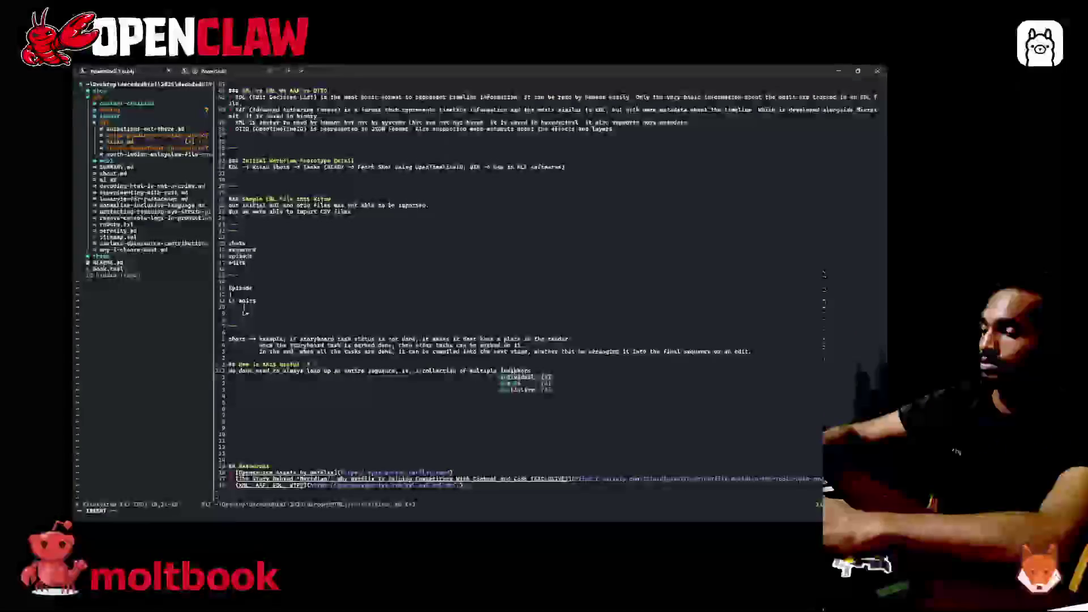
type("idual")
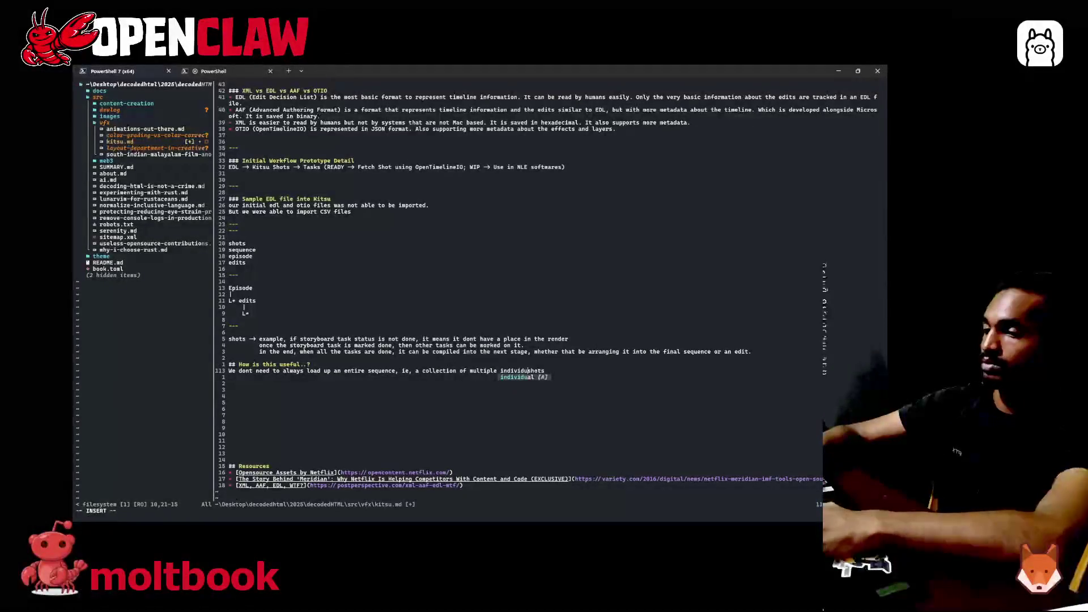
- Write that a small edit doesn't require loading an entire sequence of individual shots
key("End")
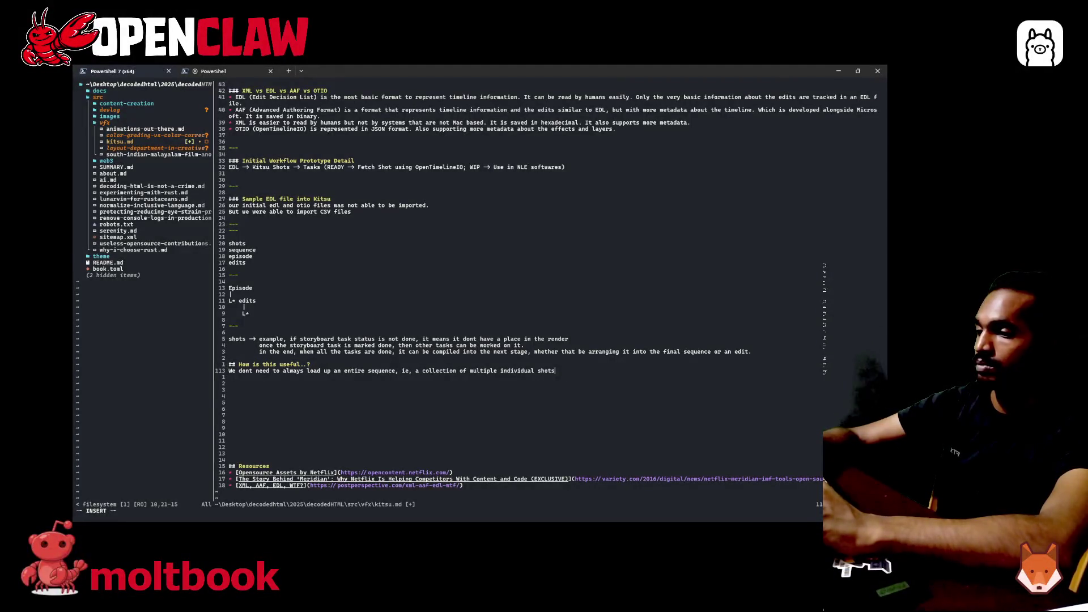
type(" arr")
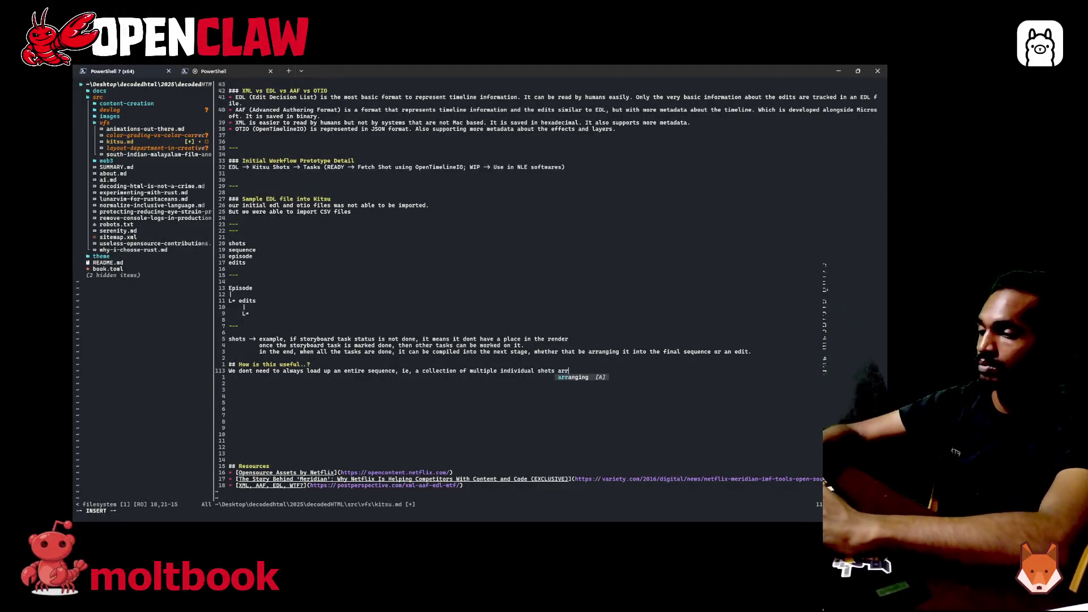
type("anged ")
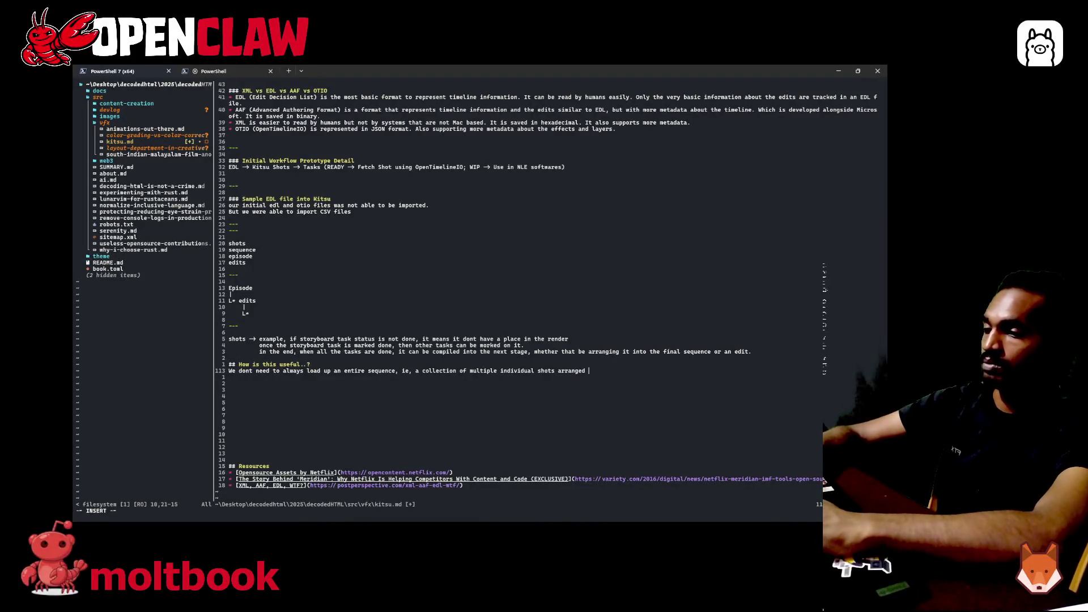
type("in t")
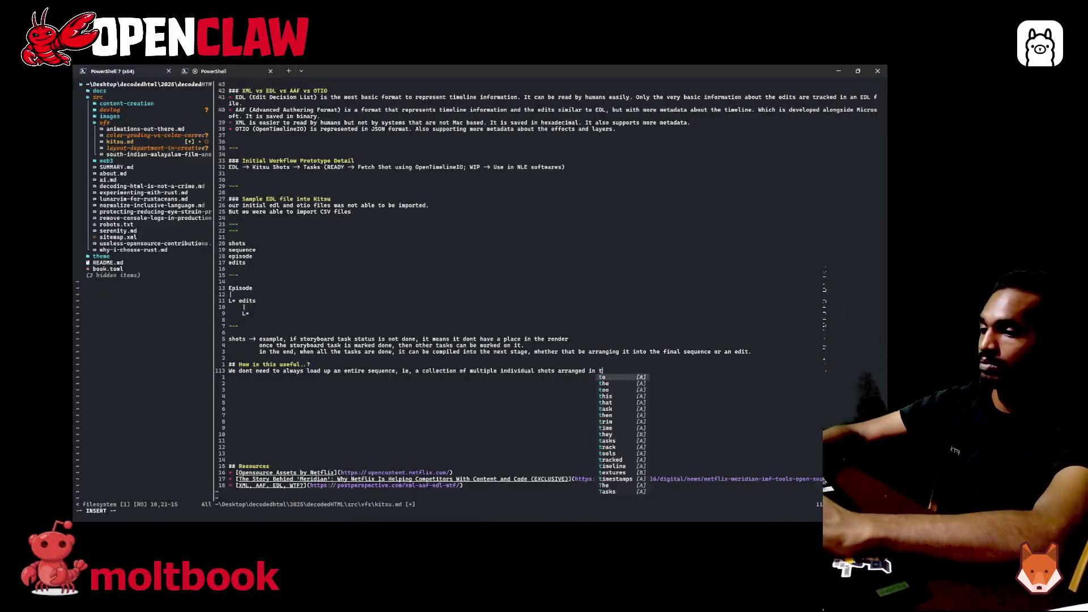
type("he timeline. ")
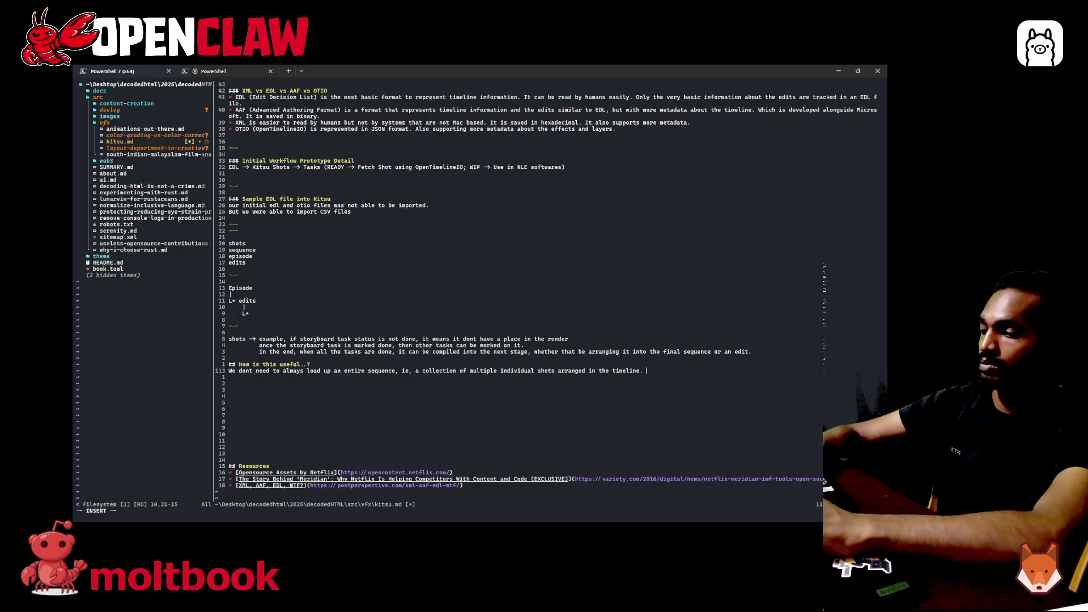
type("just to make a ")
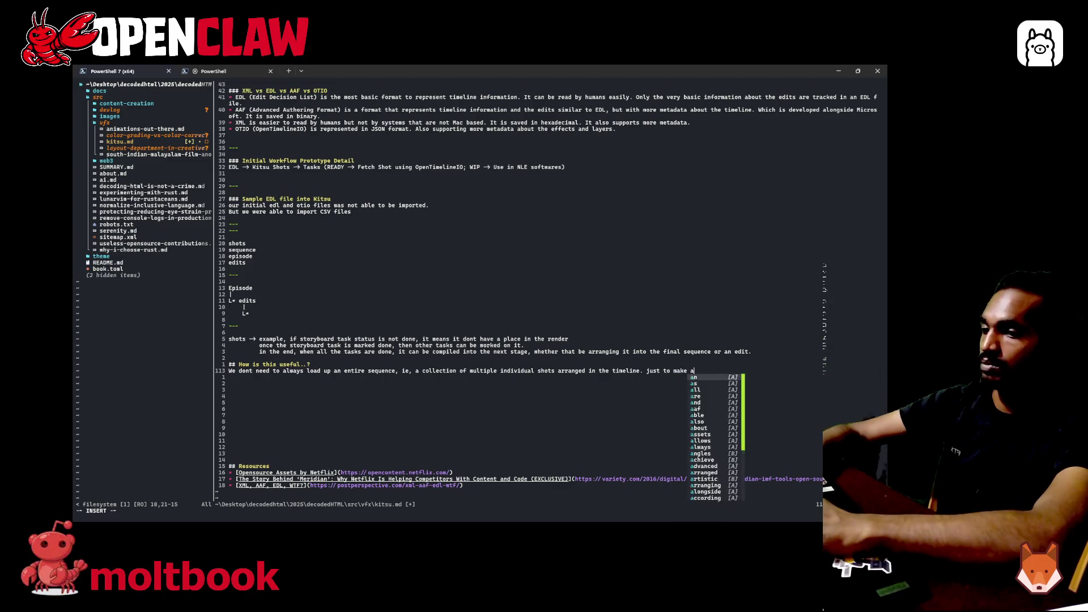
type("small ")
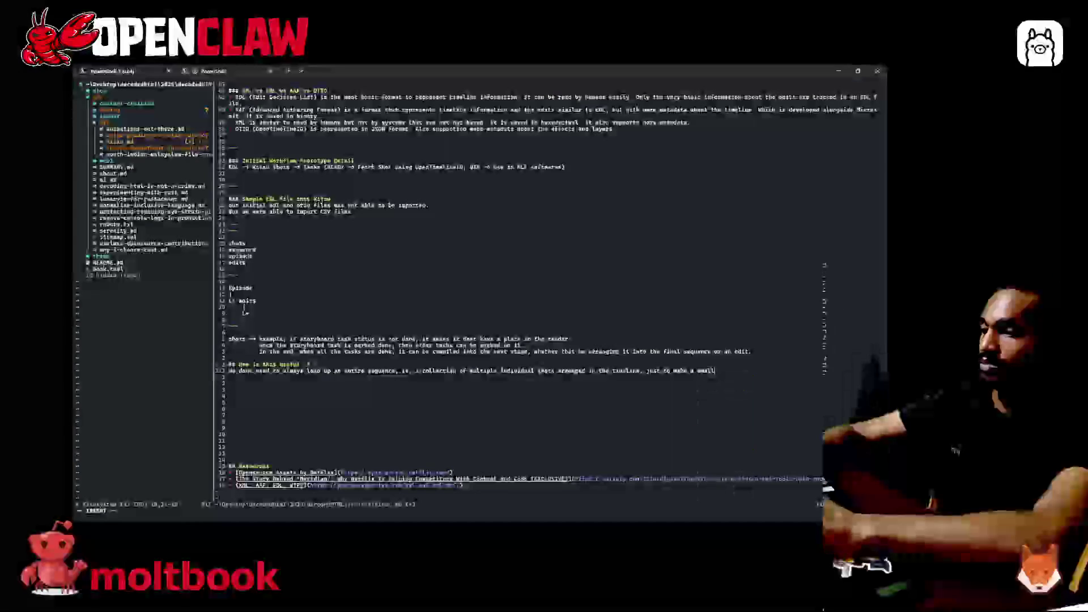
type("edit ")
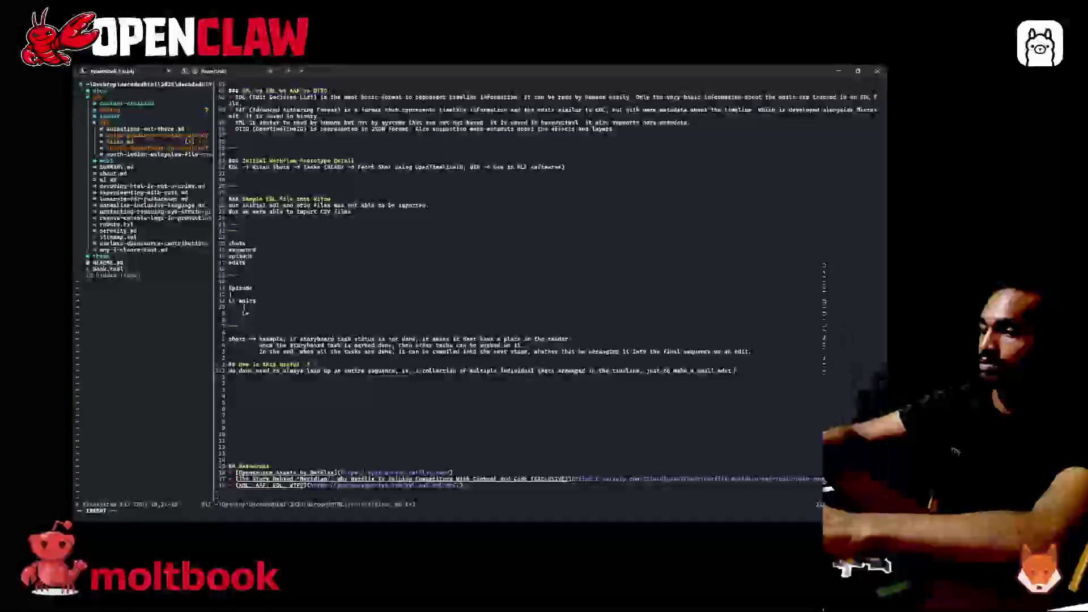
type("for a pa")
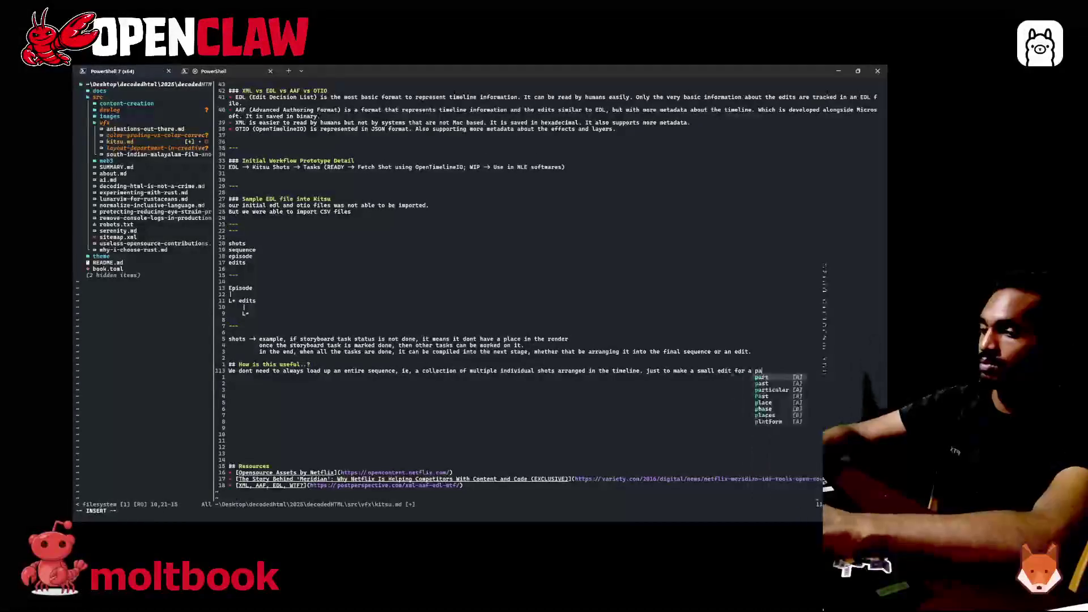
type("rt of it")
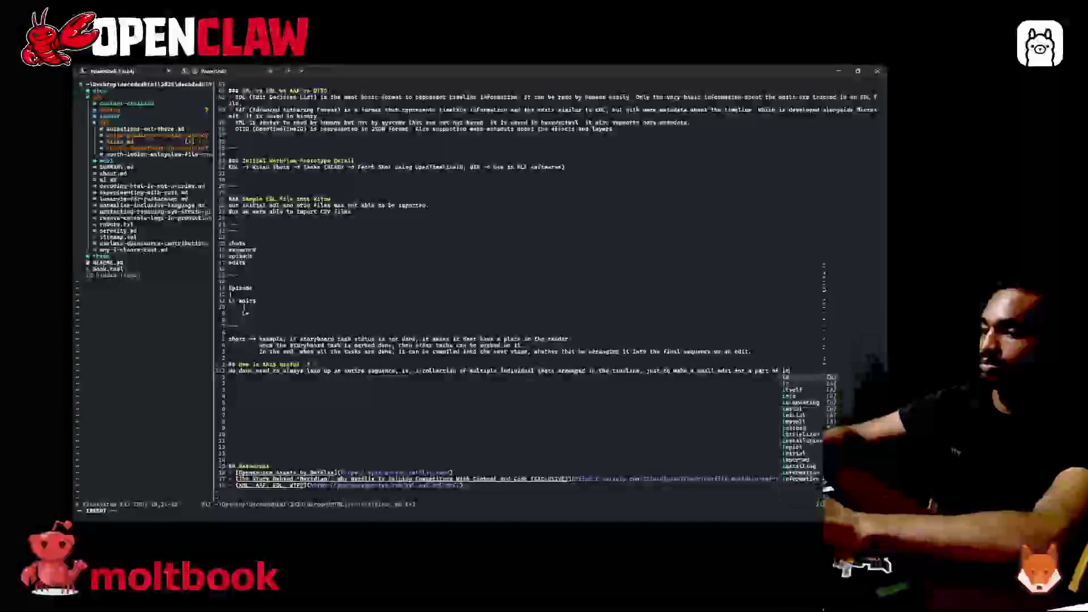
type(".")
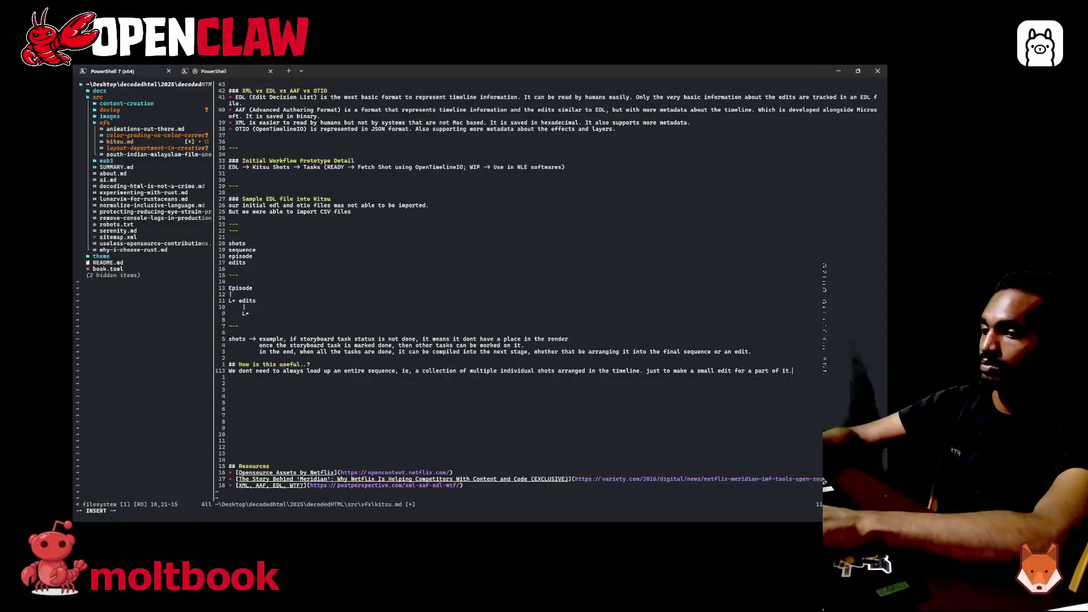
key("Return")
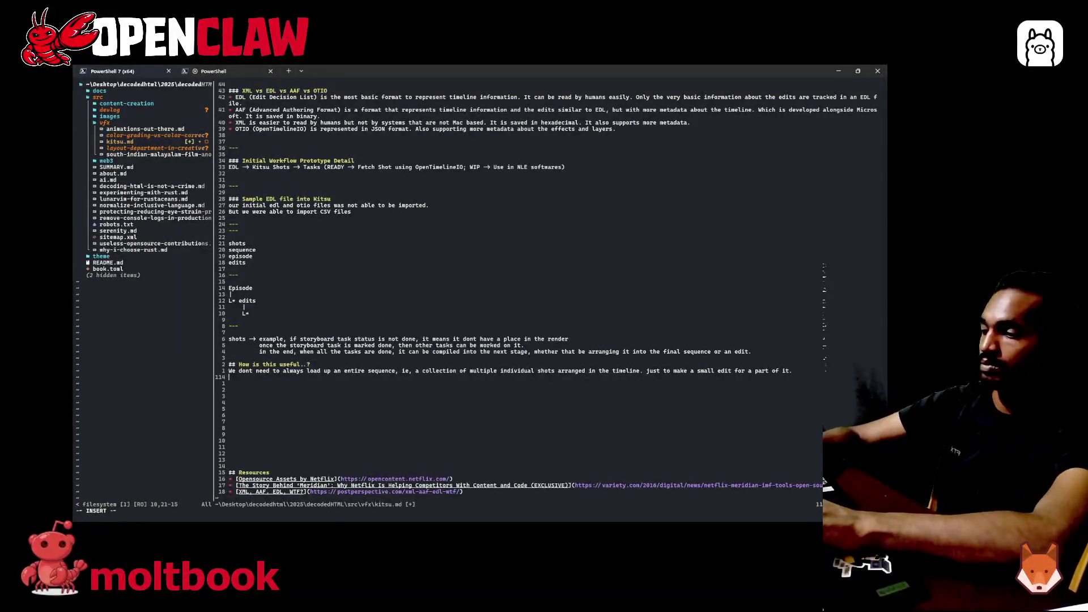
type("F")
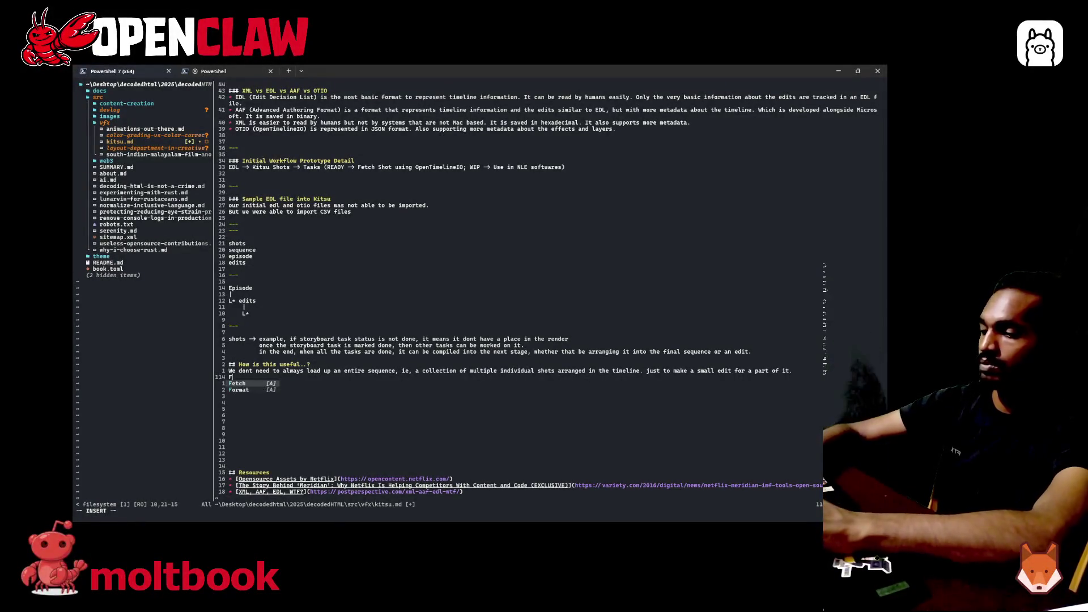
type("ocus can be")
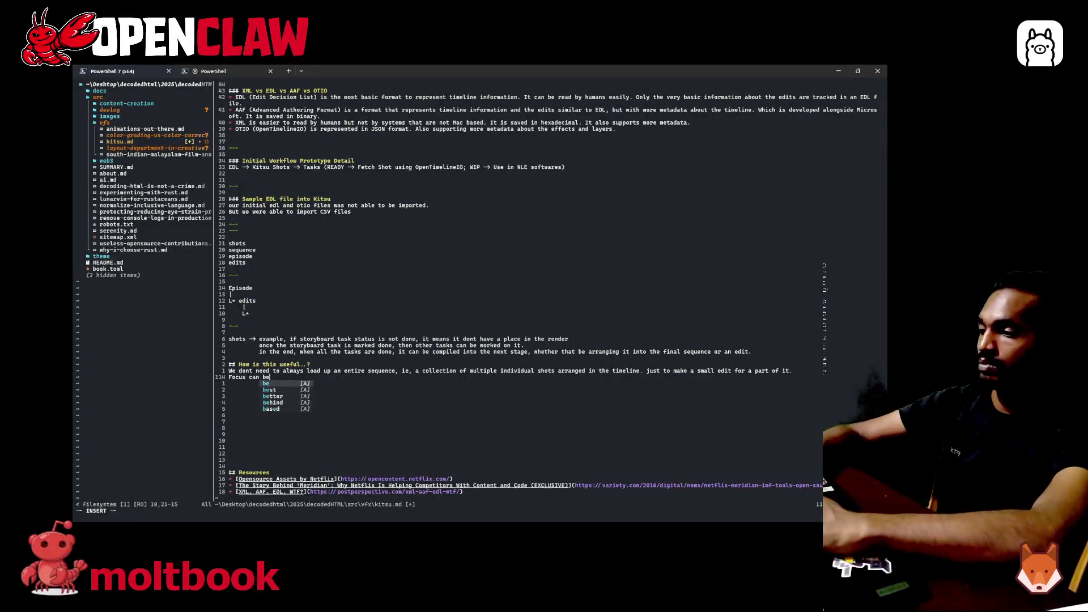
type(" given to ")
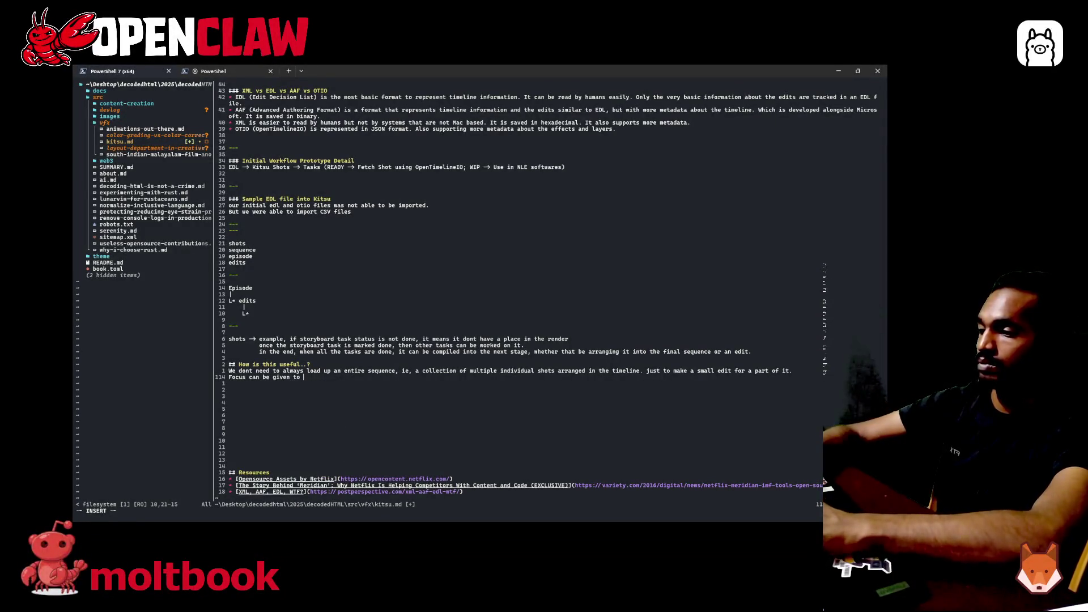
type("ind")
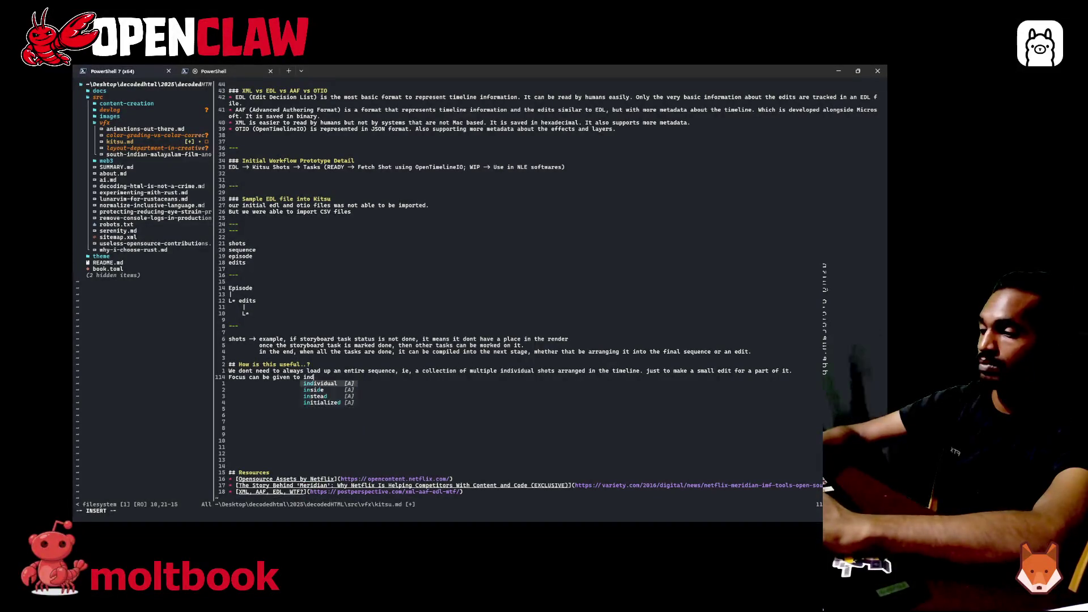
type("ividual shots, and the visual")
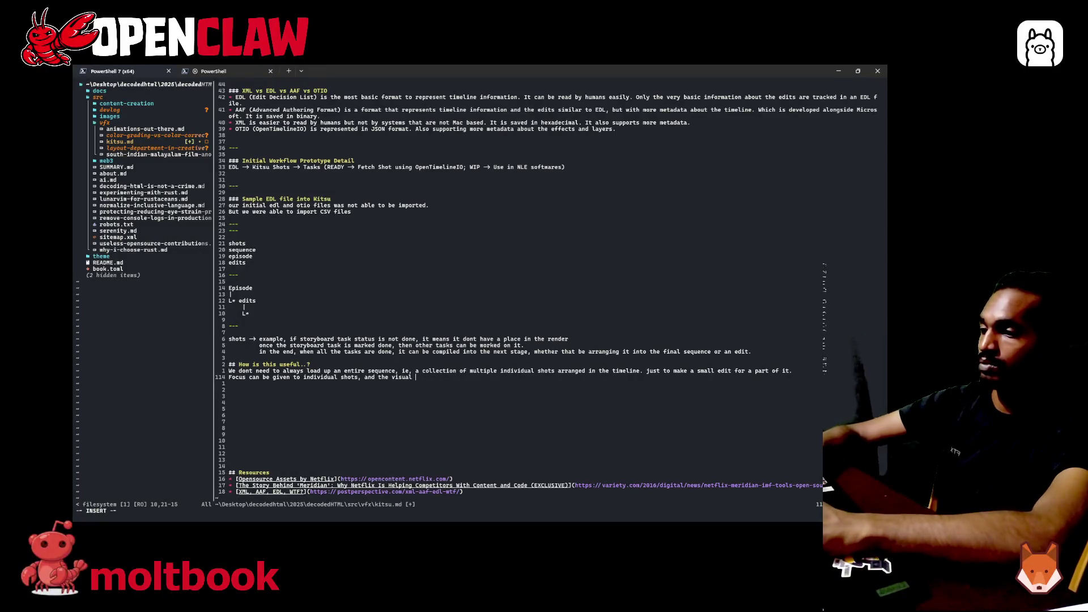
- Make the Focus line read 'modify to improve the experience of it' and save kitsu.md
key("BackSpace")
key("BackSpace")
key("BackSpace")
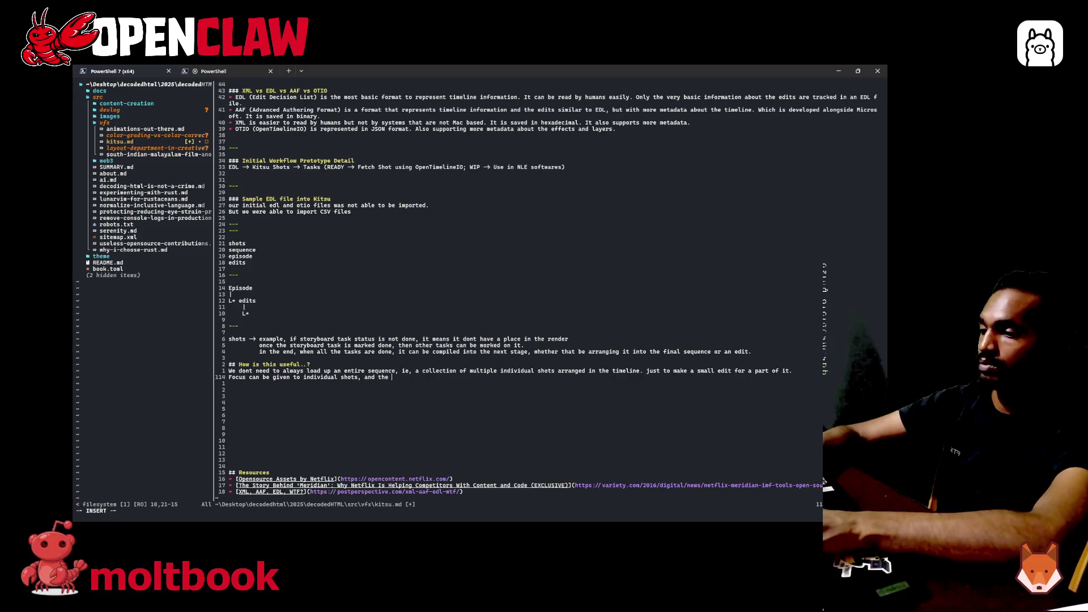
type("experi")
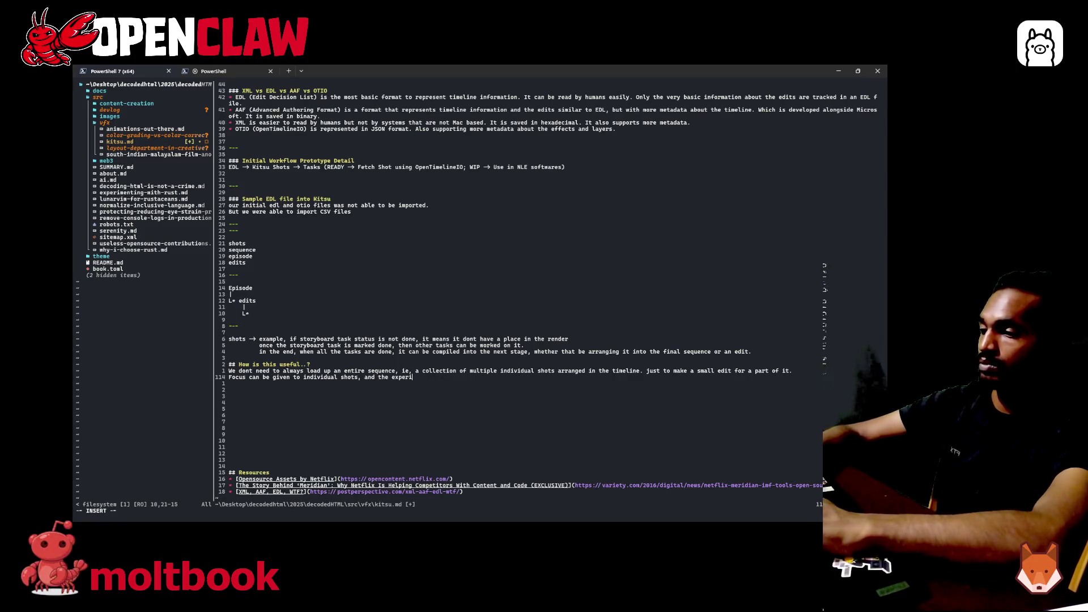
key("BackSpace")
key("BackSpace")
key("BackSpace")
key("BackSpace")
key("BackSpace")
key("BackSpace")
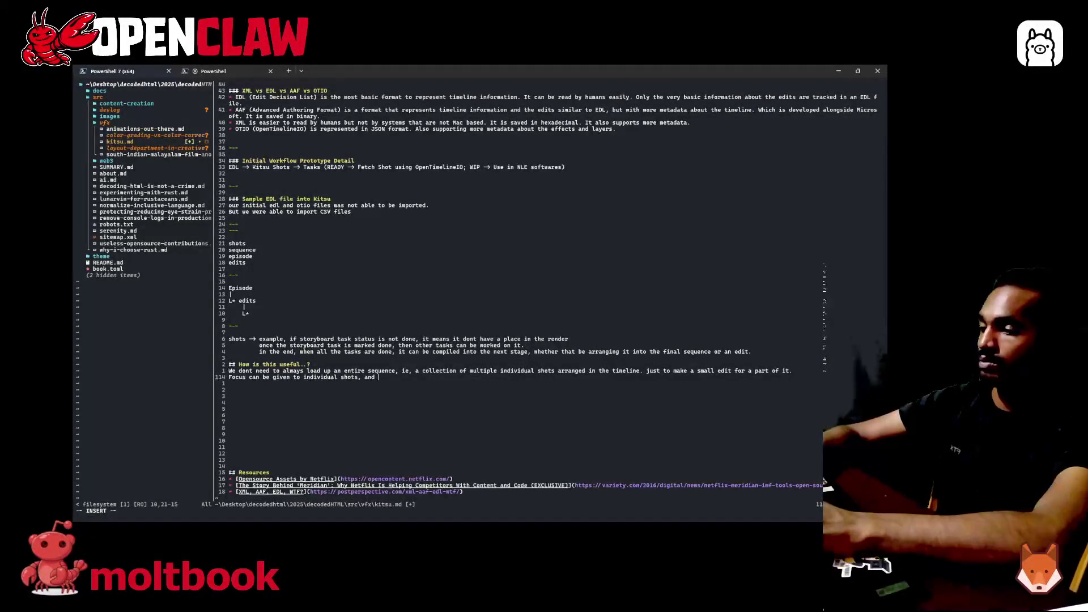
type("improv")
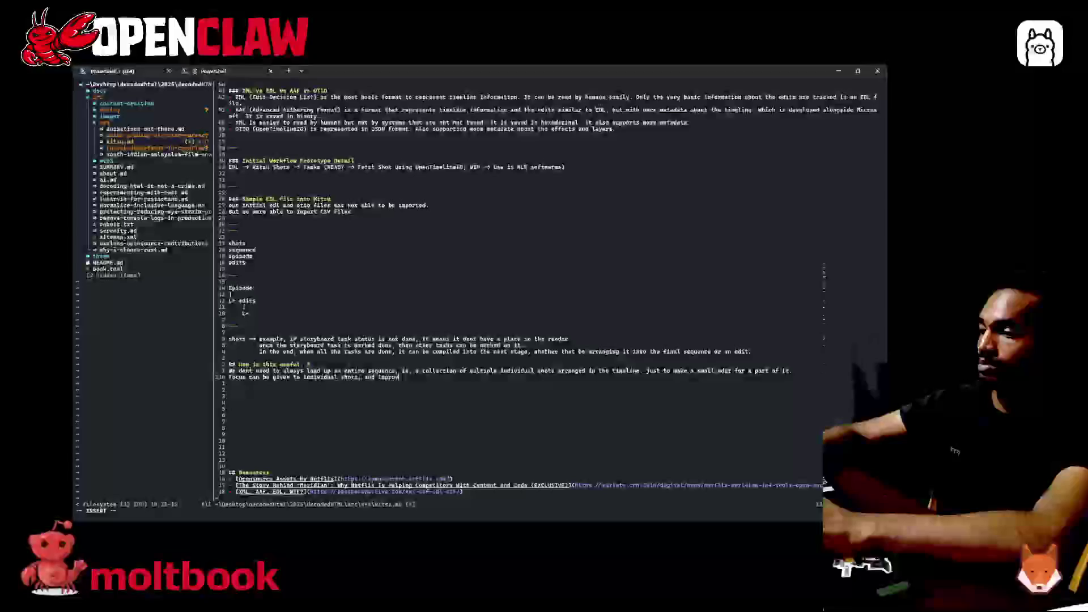
type("e th")
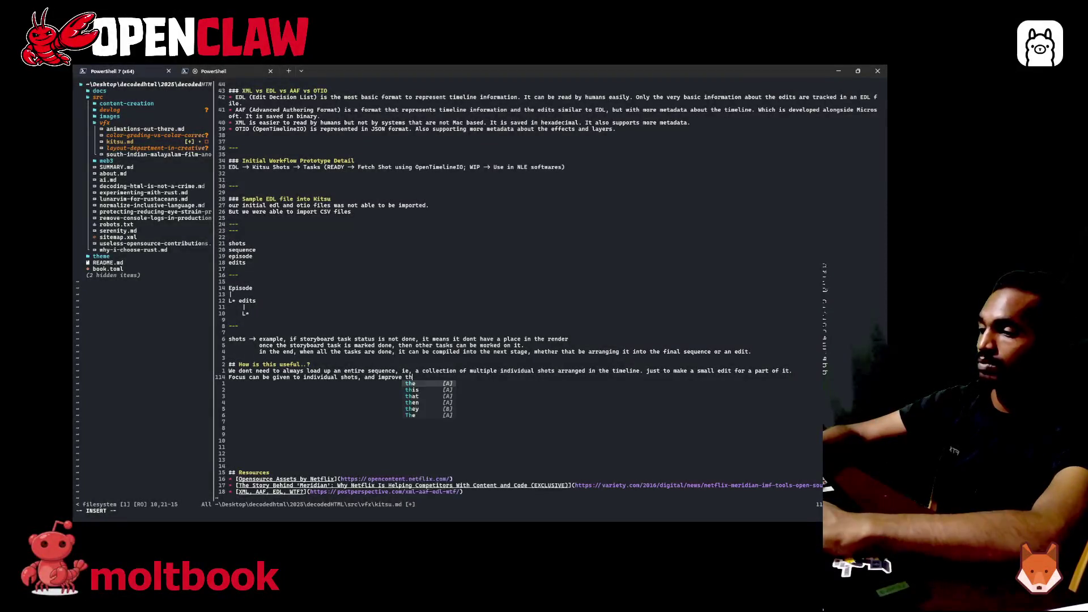
type("e experien")
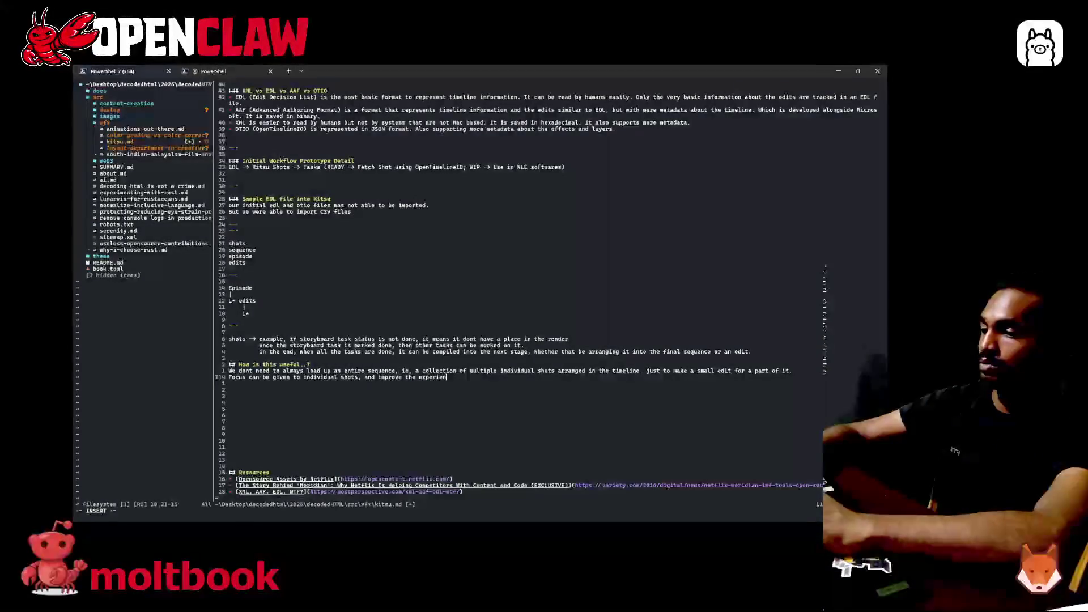
type("ce of it")
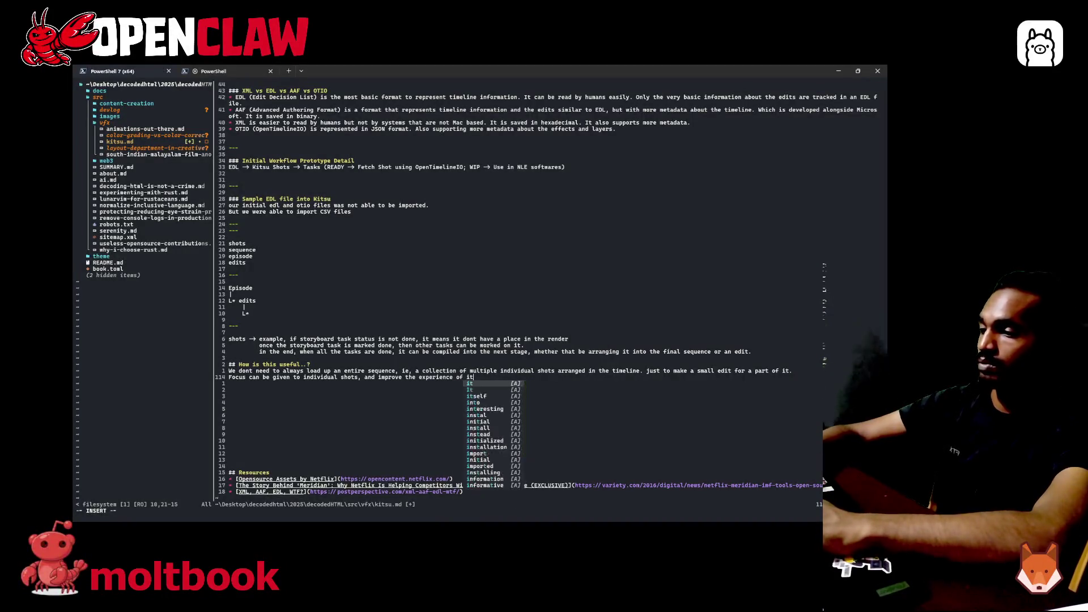
type(".")
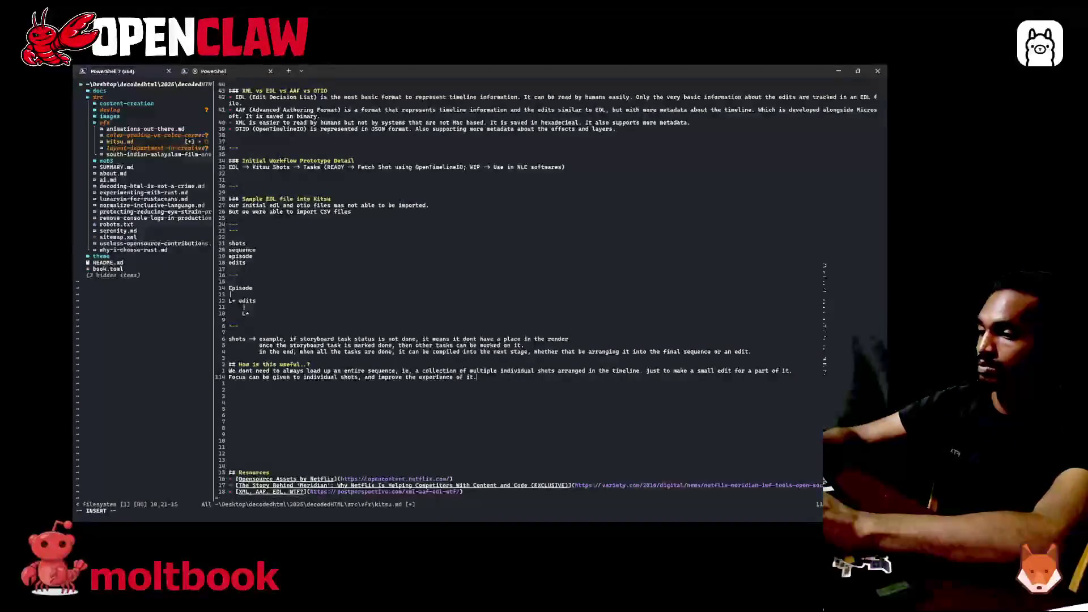
left_click(376, 376)
type("modify to")
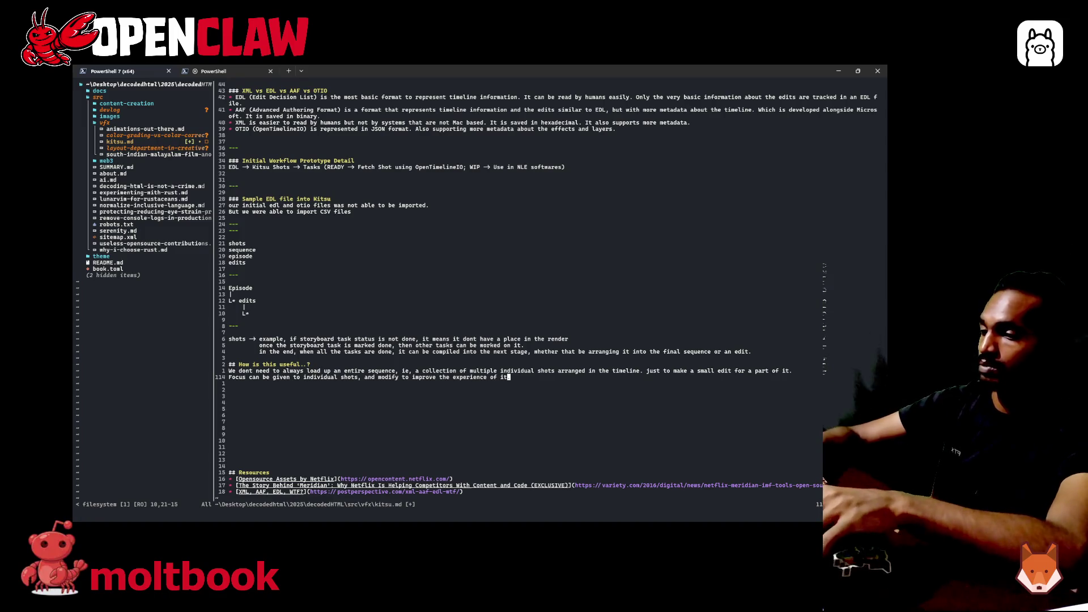
key("Escape")
type(":w")
key("Return")
type("o")
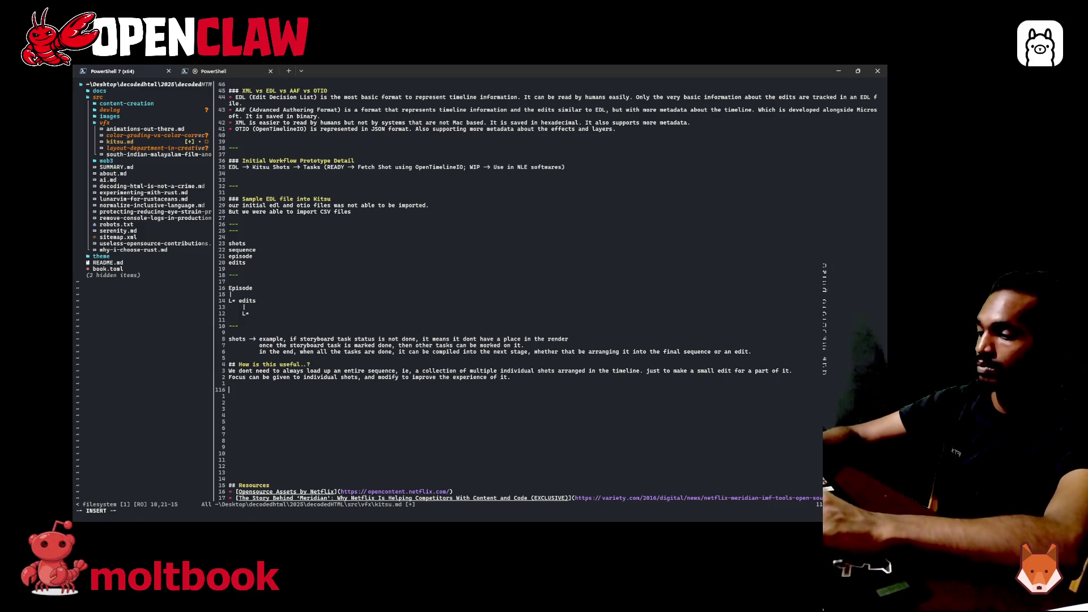
type("##")
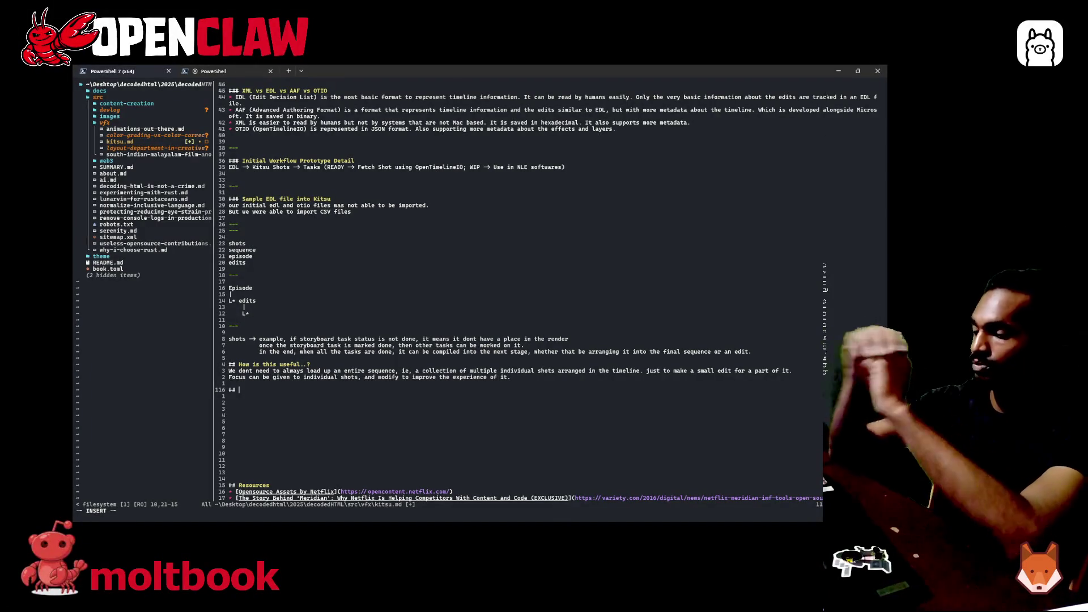
- Add an empty '## ' heading, the line 'Do not think about', and an empty bullet beneath it
key("Return")
key("Return")
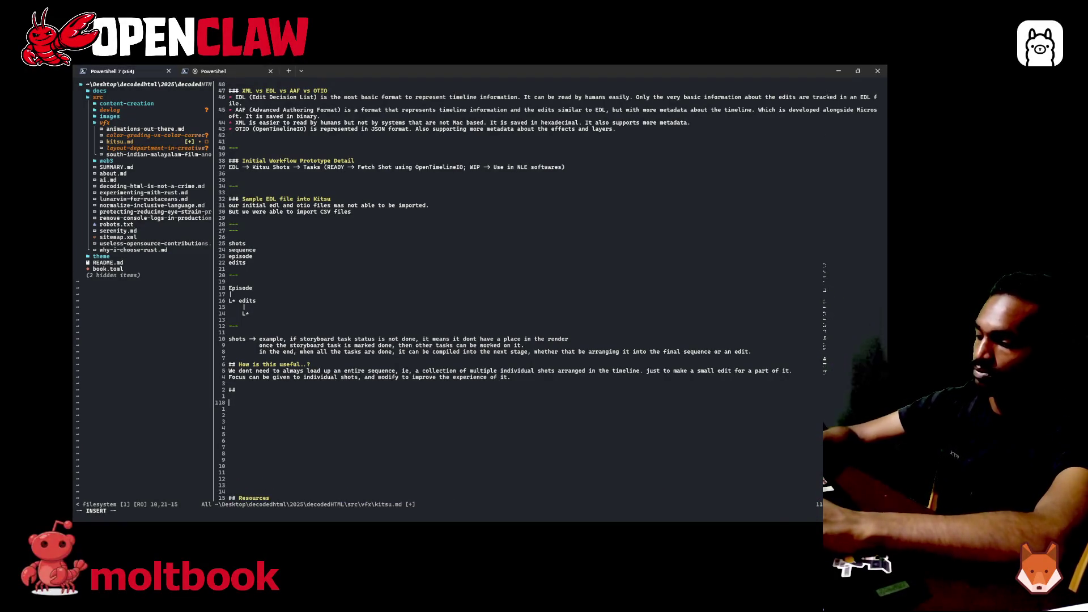
type("Do not think")
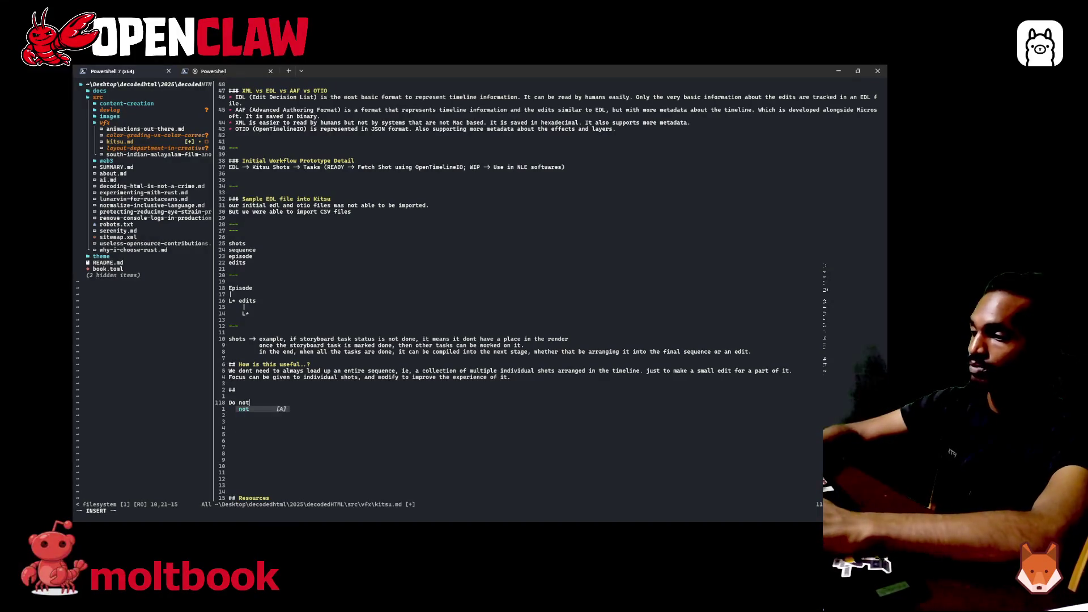
type(" about")
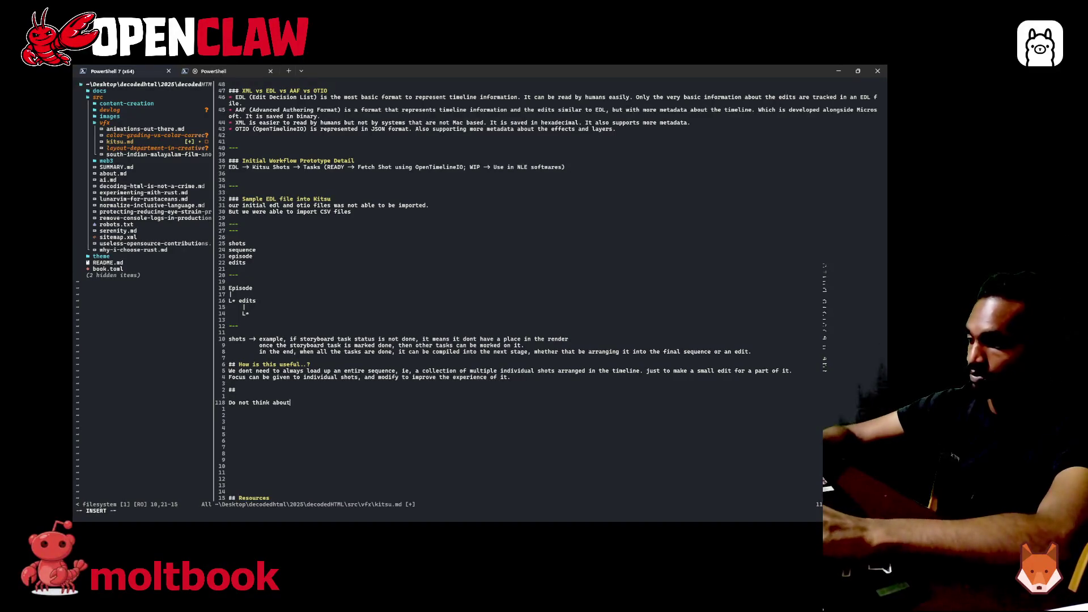
key("Return")
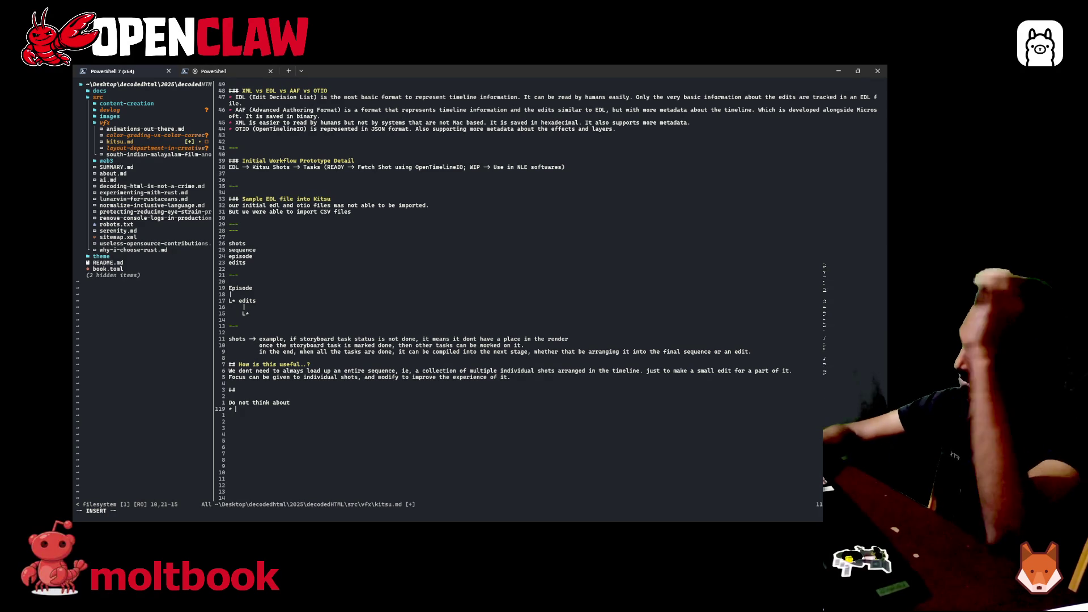
type("doing th")
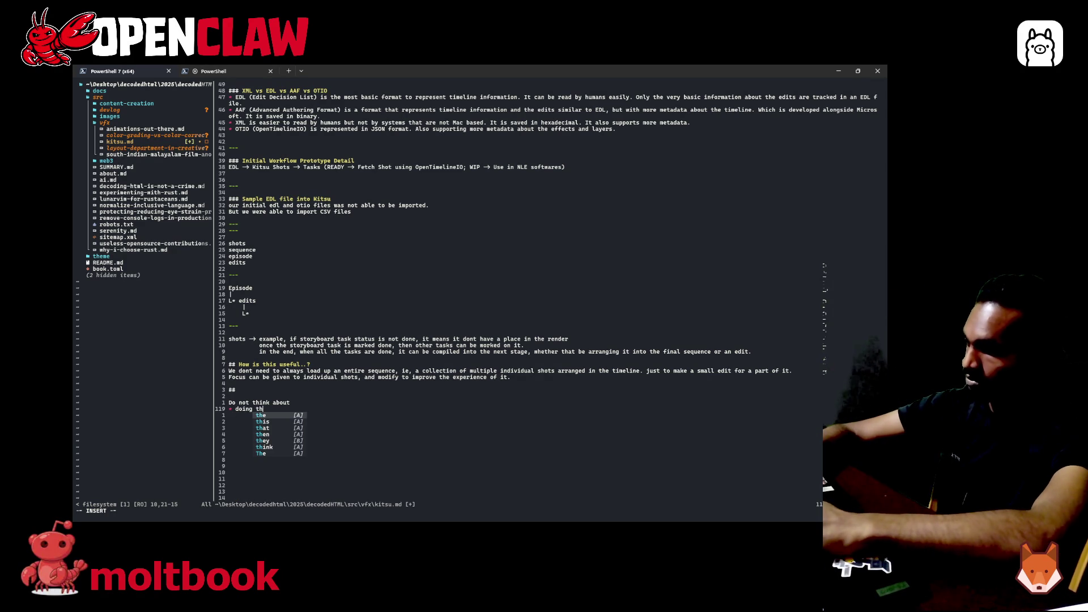
type("e ta")
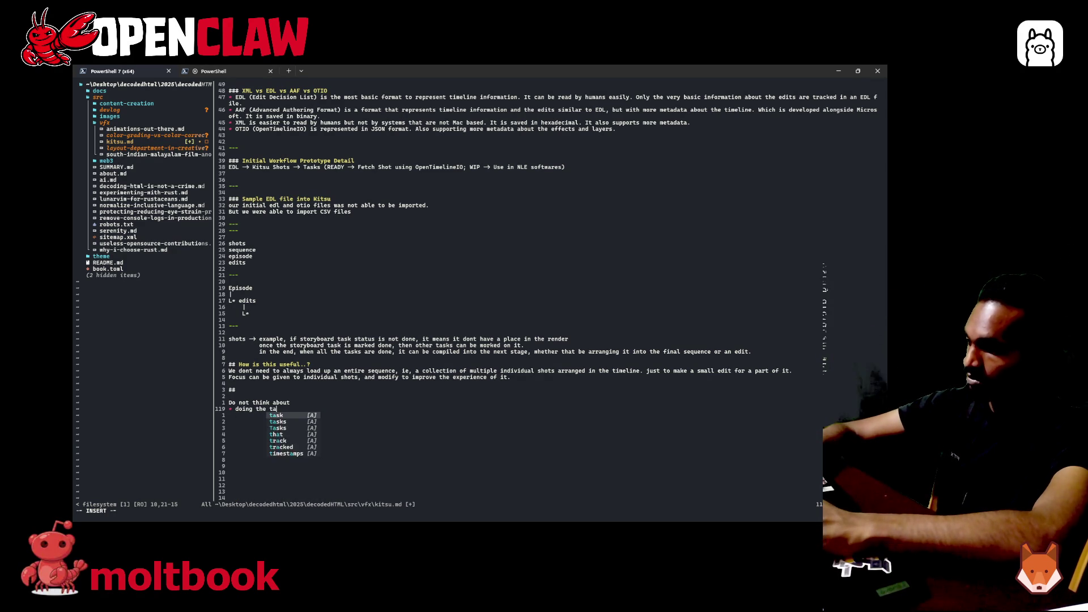
type("sks for e")
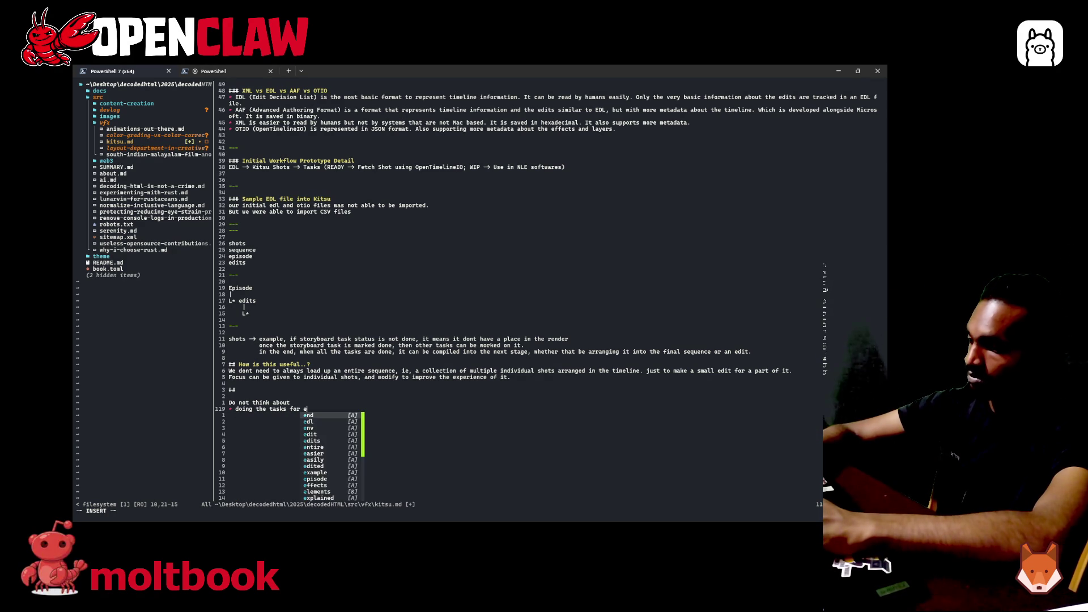
type("very shot")
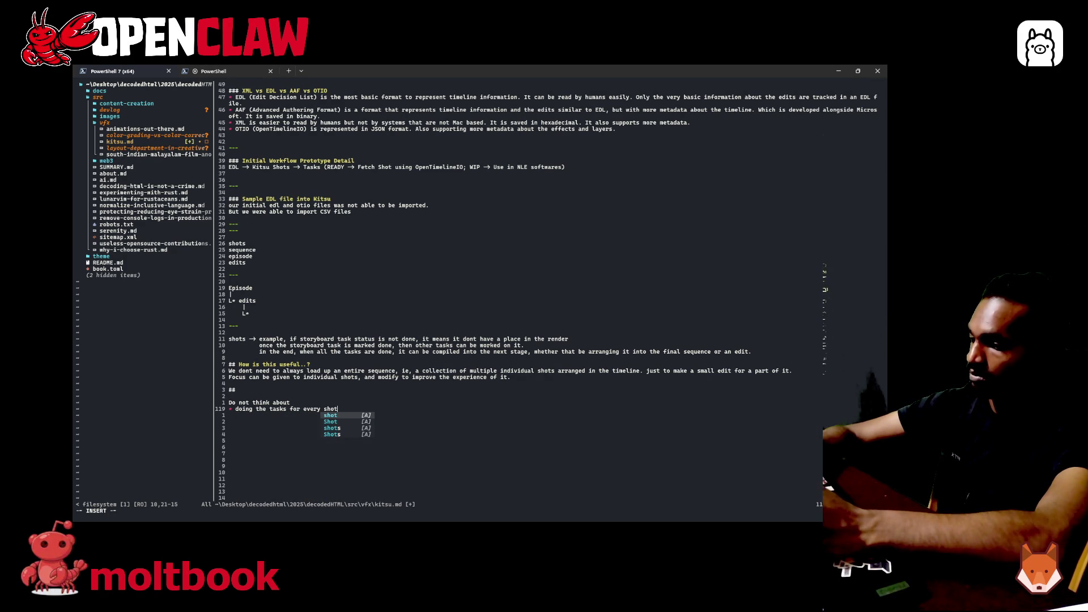
type(", ")
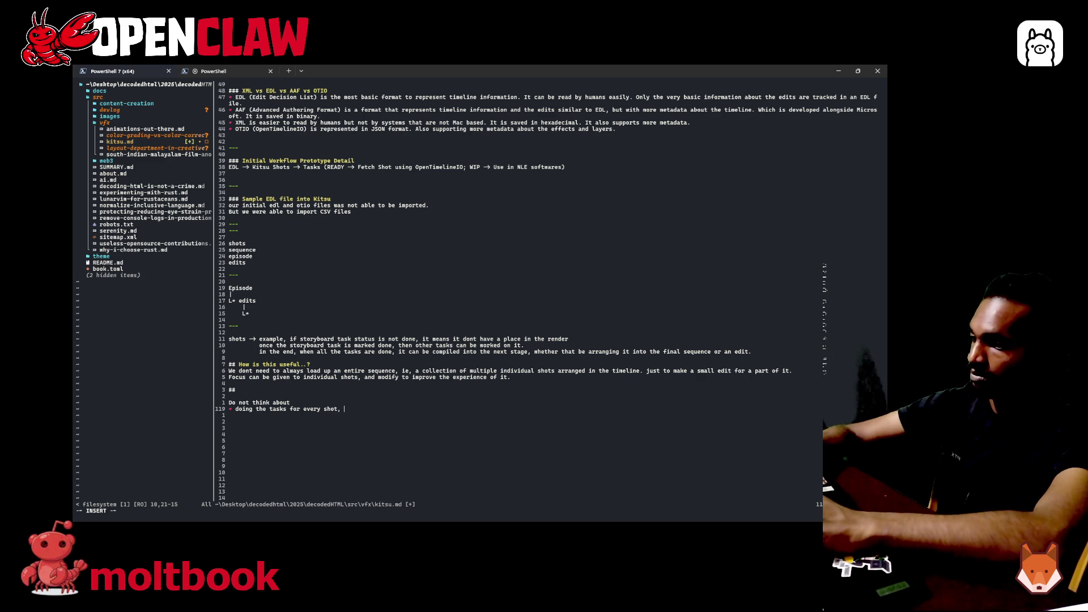
type("only do it")
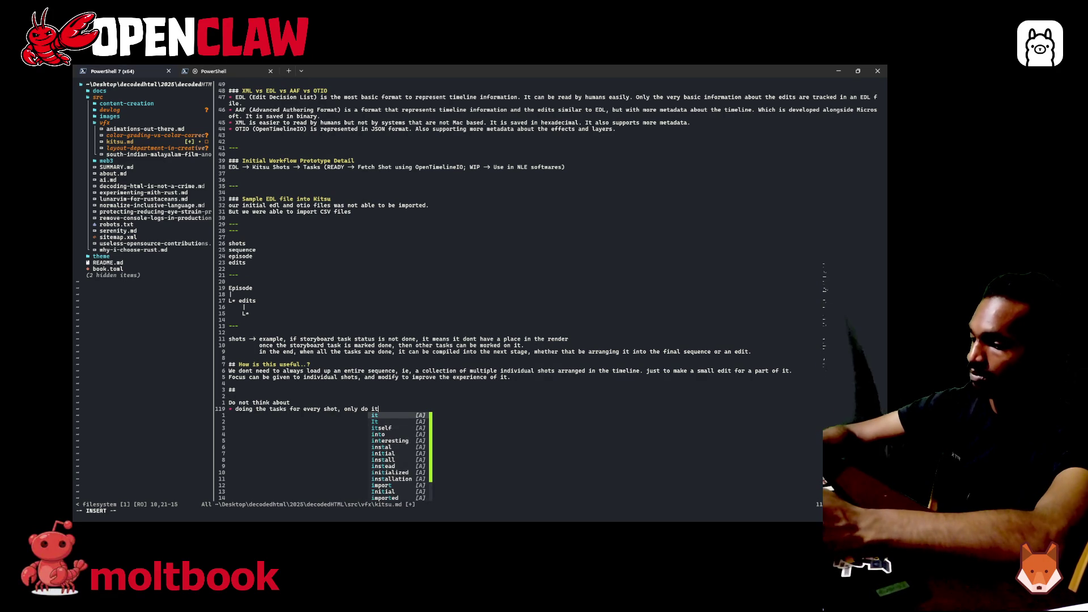
type(", if the ")
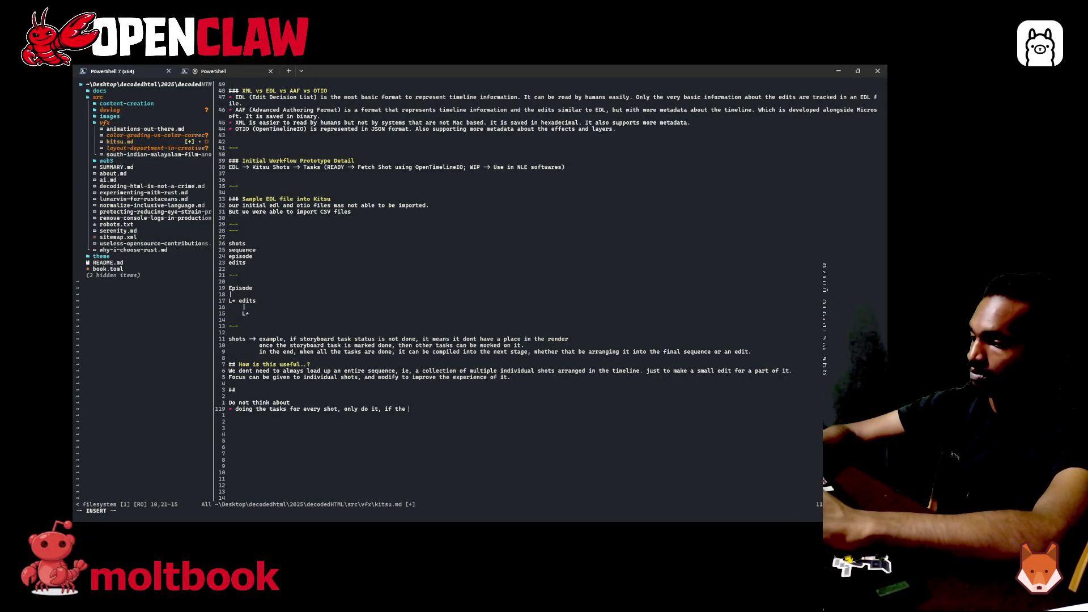
type("nece")
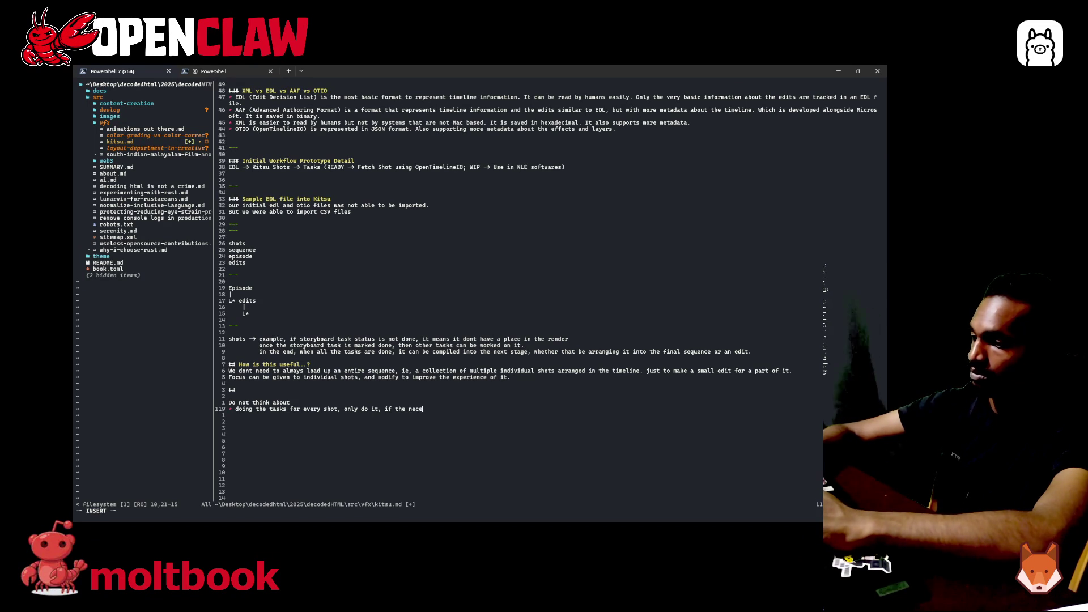
type("ssary pre")
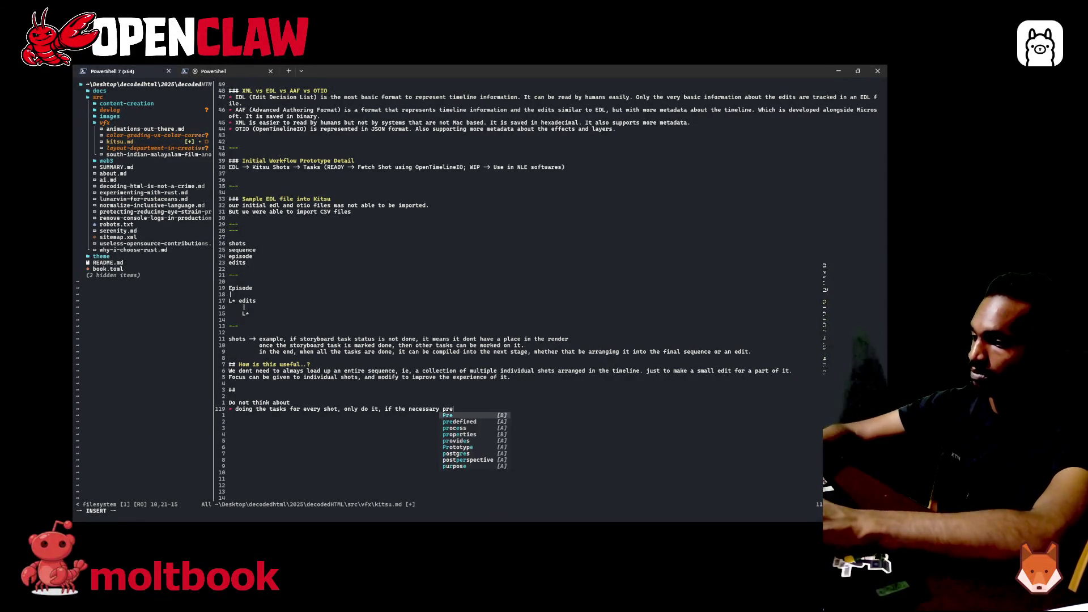
type("rque")
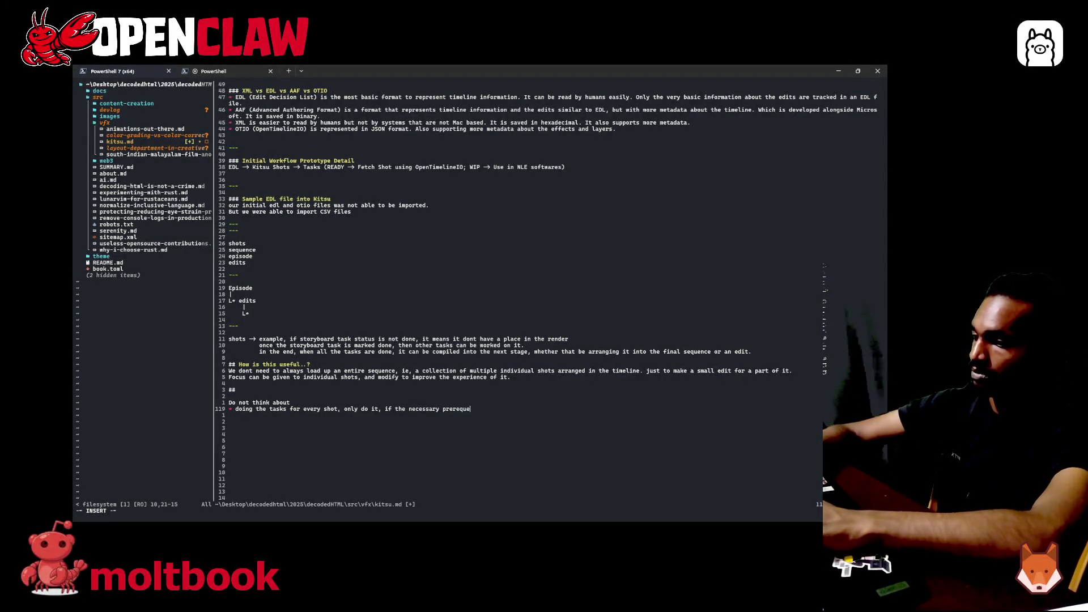
type("isites")
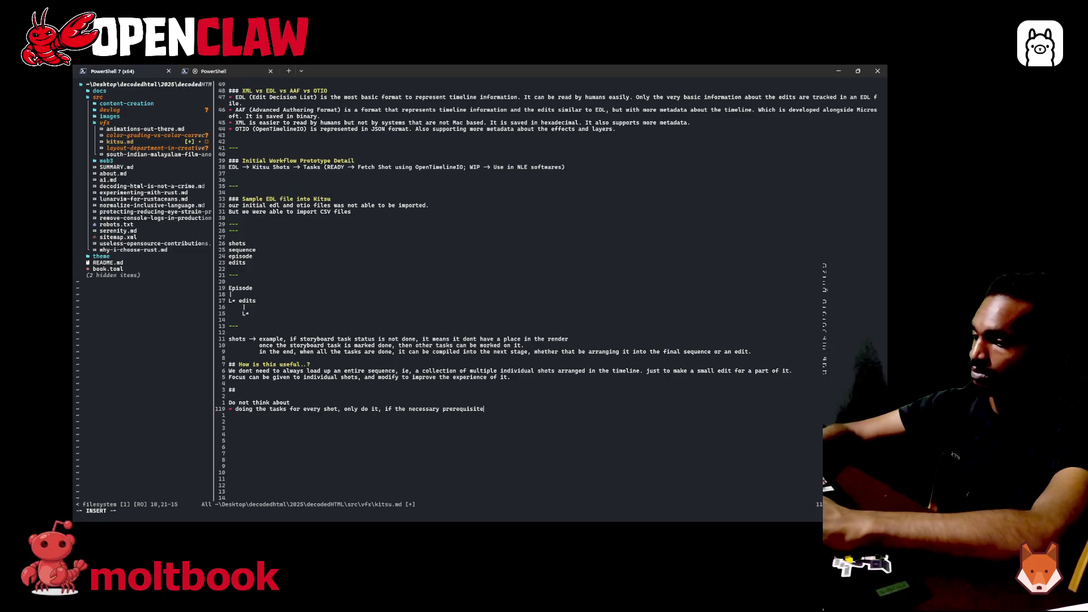
- Write the bullet: do a particular shot's tasks only once its necessary prerequisite tasks are completed
key("BackSpace")
key("BackSpace")
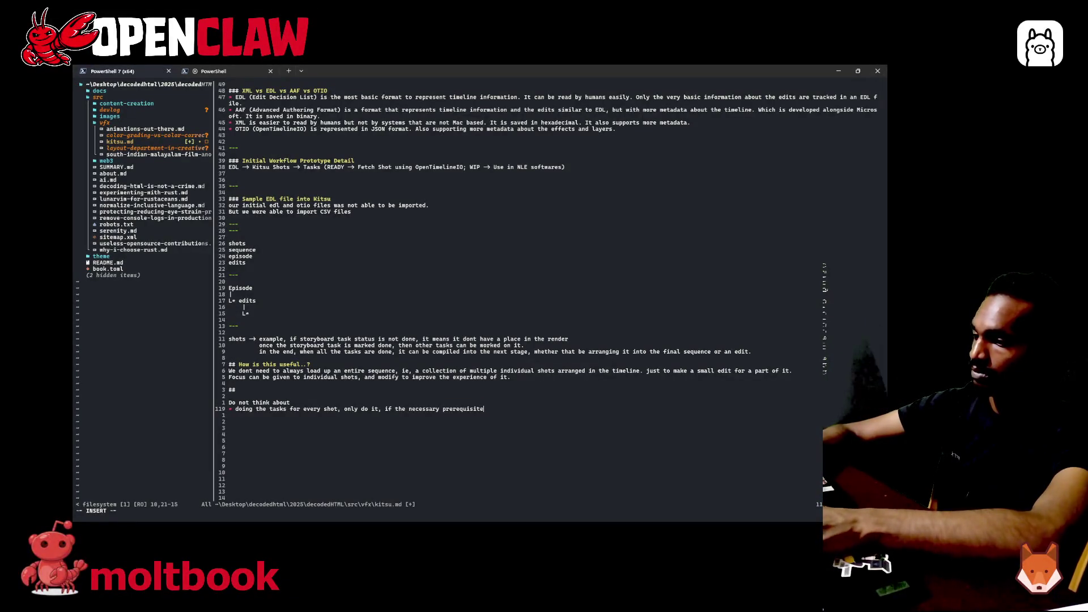
type(" tasks for ")
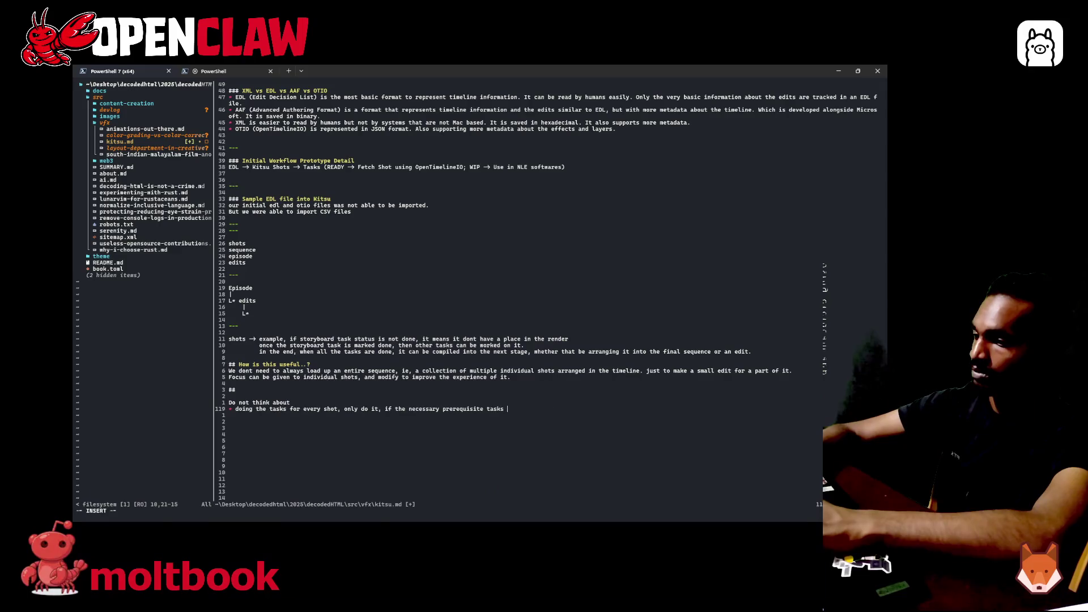
type("the ")
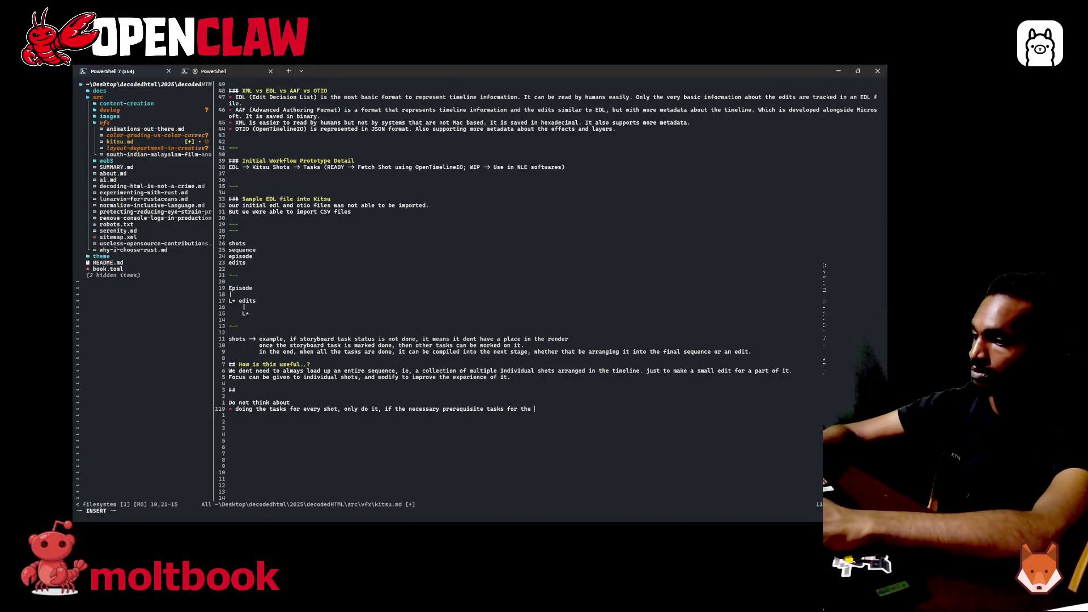
key("BackSpace")
key("BackSpace")
key("BackSpace")
key("BackSpace")
type("a shot")
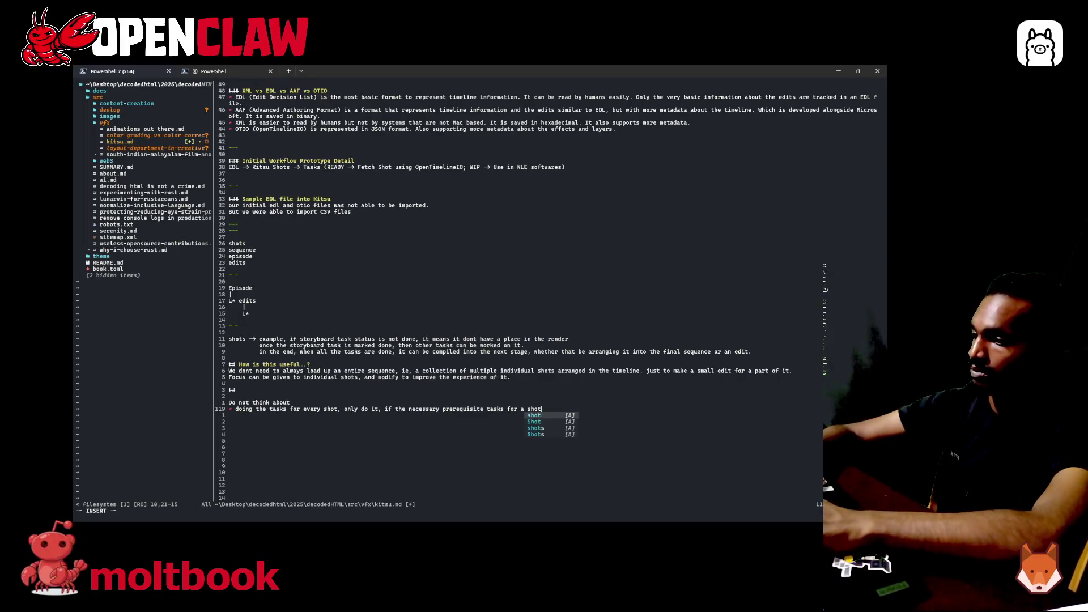
key("BackSpace")
key("BackSpace")
key("BackSpace")
key("BackSpace")
type("particular shot is ")
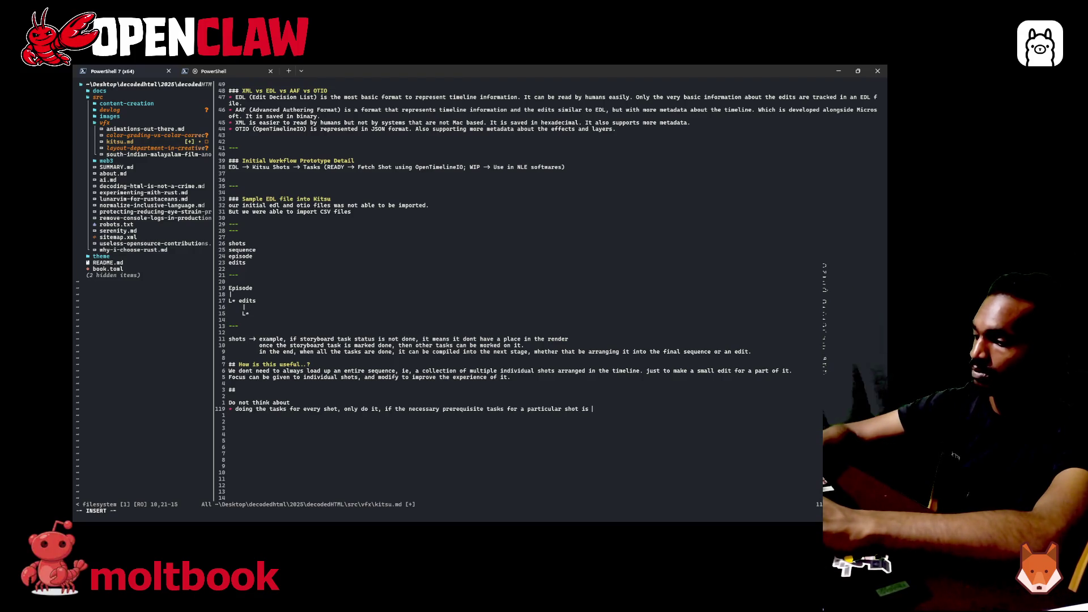
type("comp")
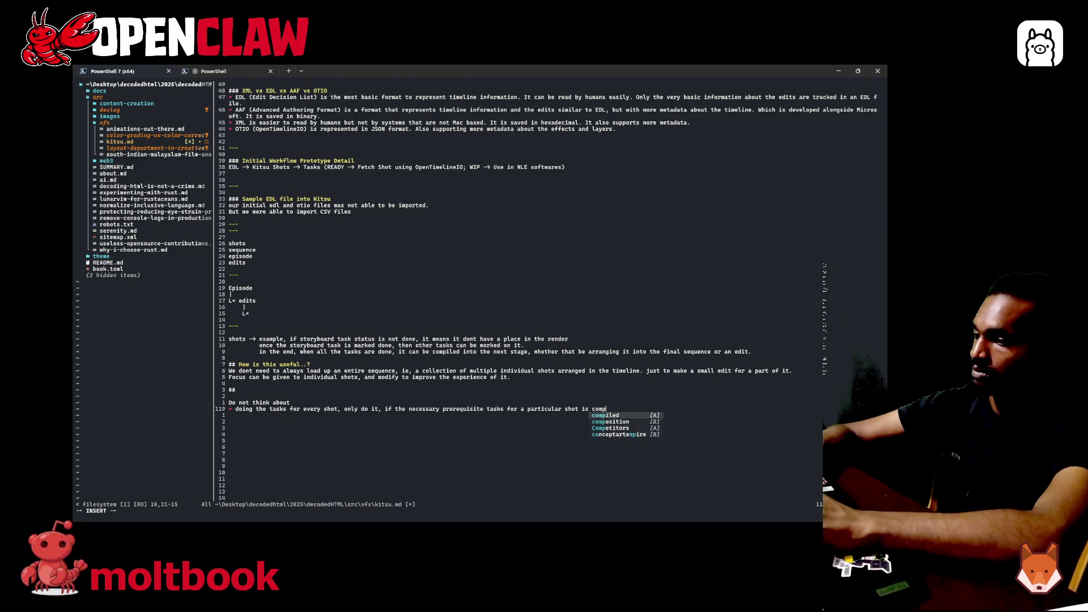
type("leted")
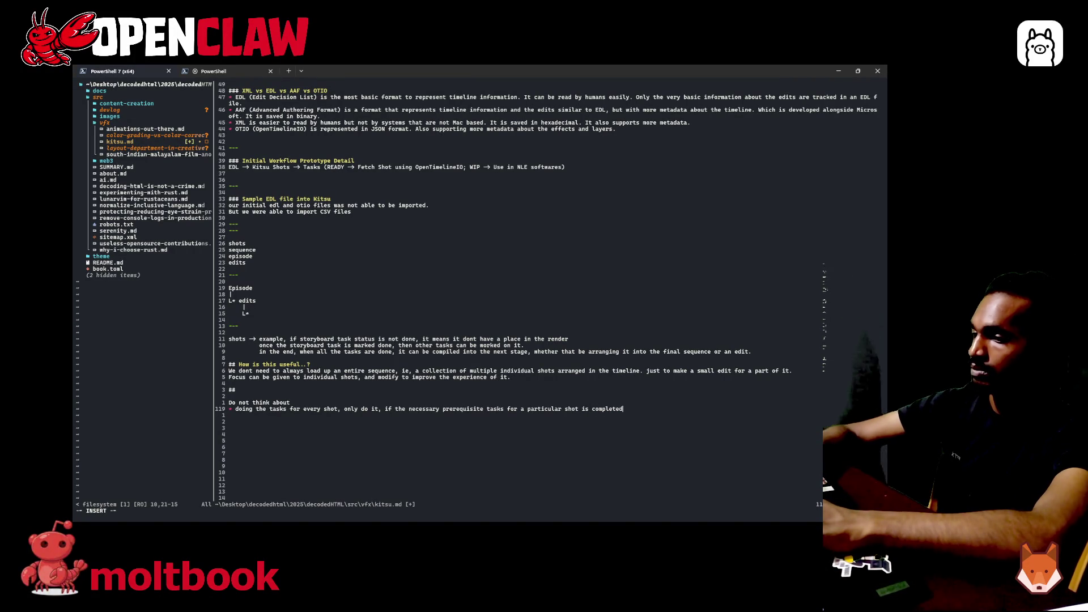
type(" a")
key("BackSpace")
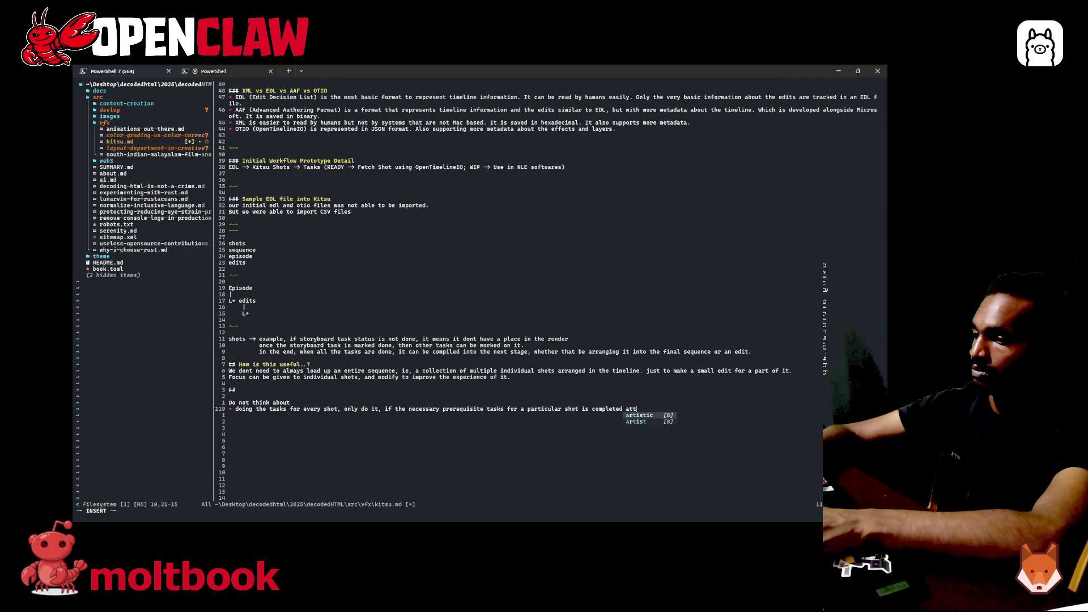
type(", ")
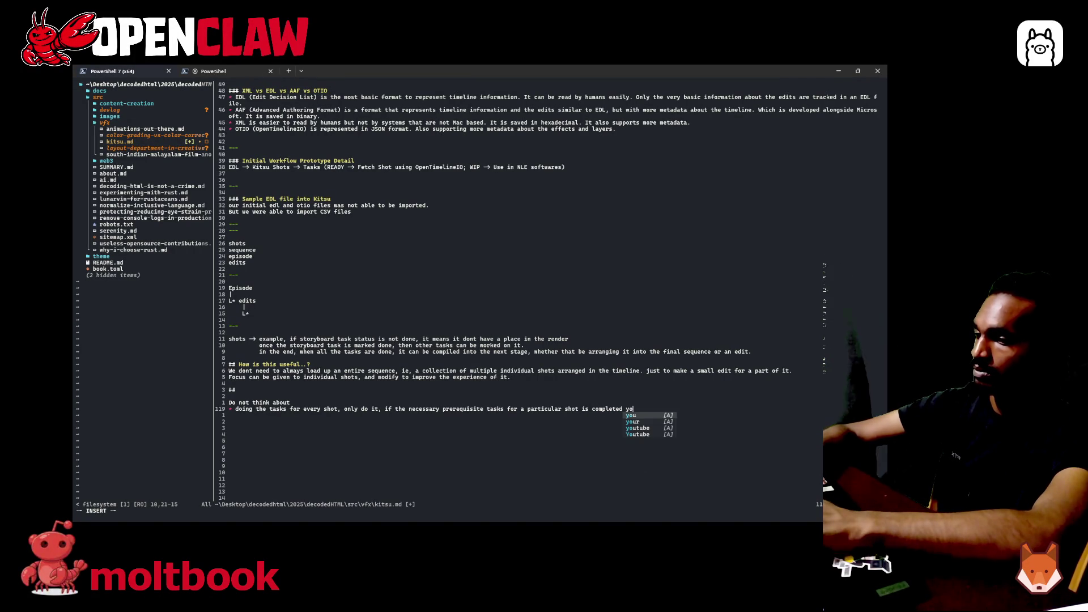
type("you should attemp")
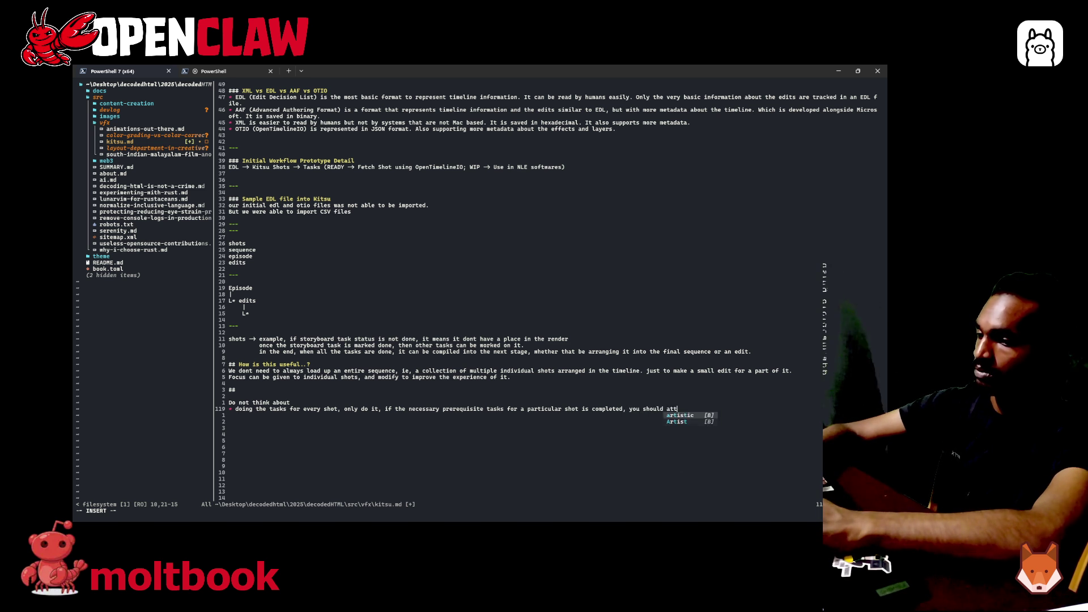
type("t to")
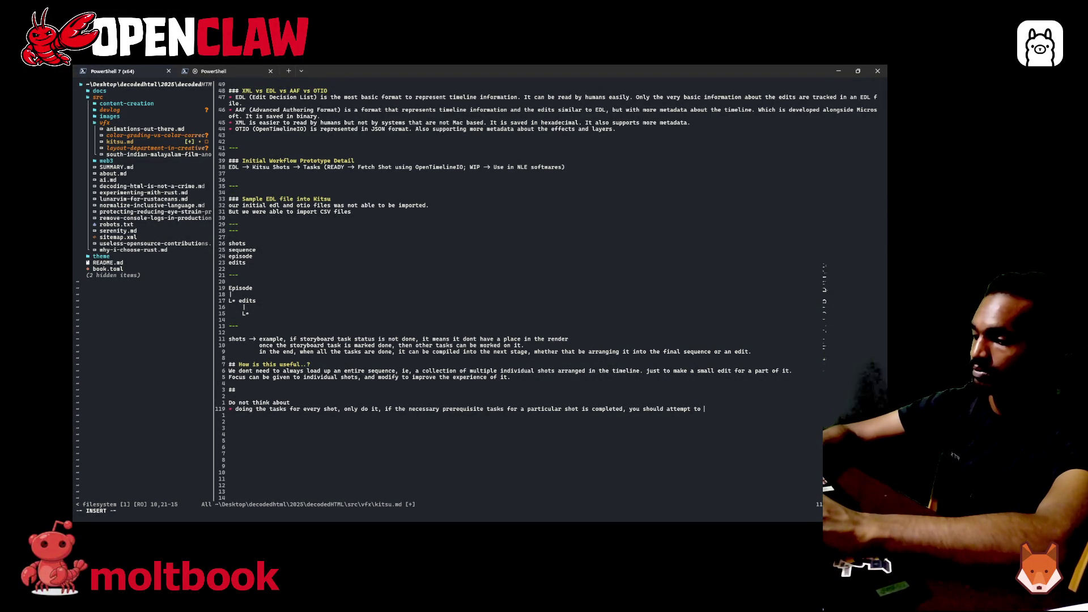
type("further")
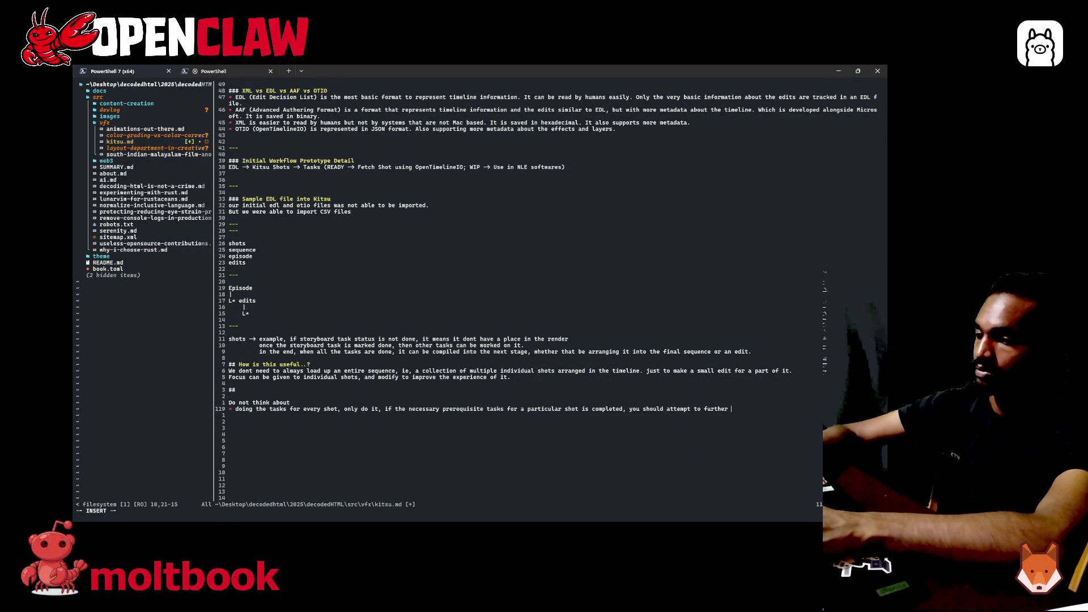
type(" try to a")
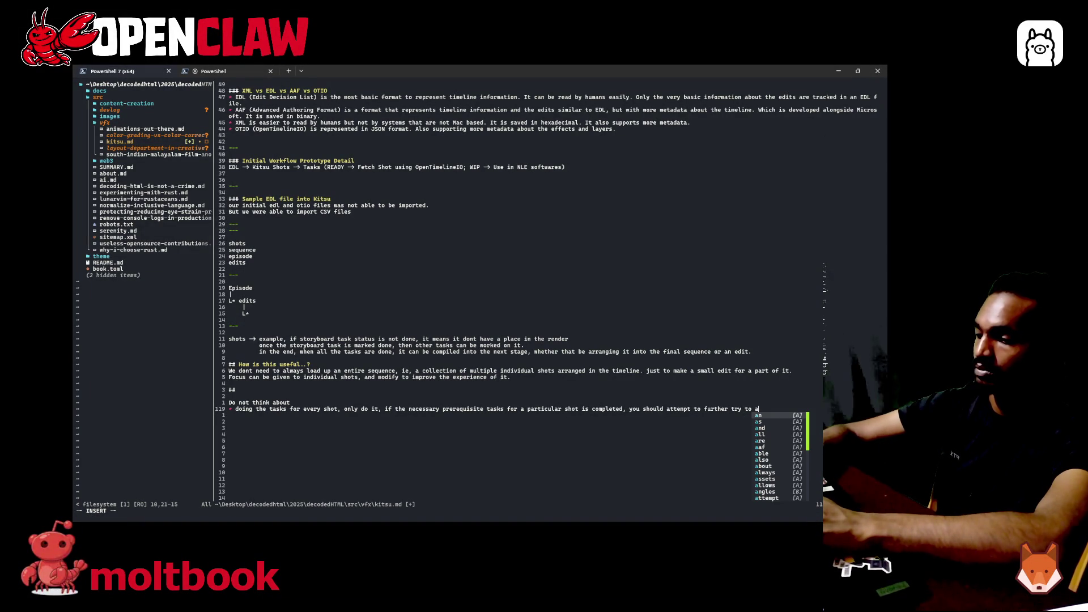
key("BackSpace")
type("complete all the")
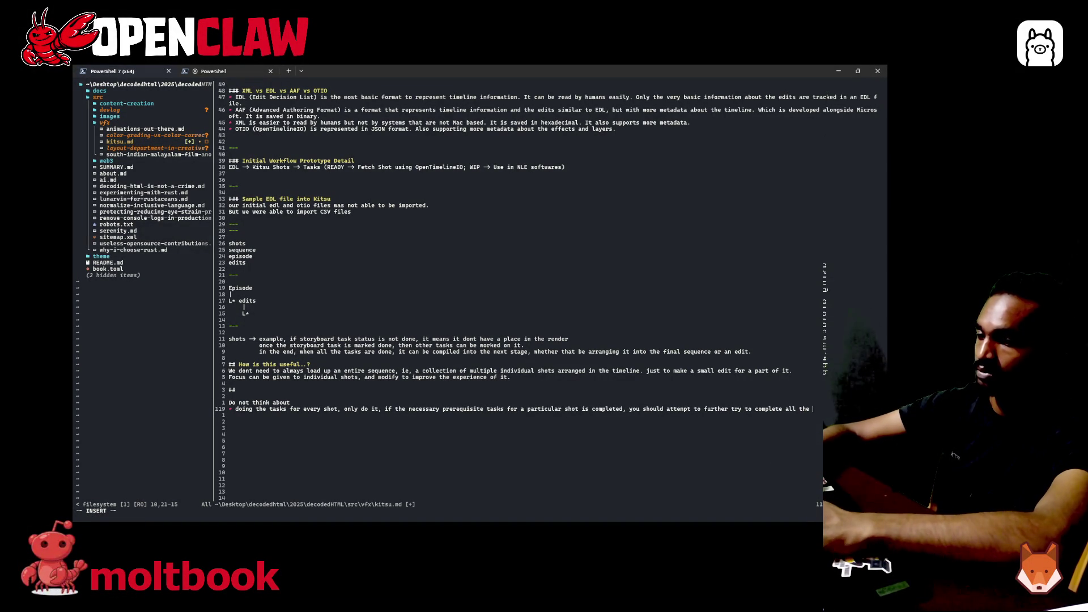
type(" tasks i")
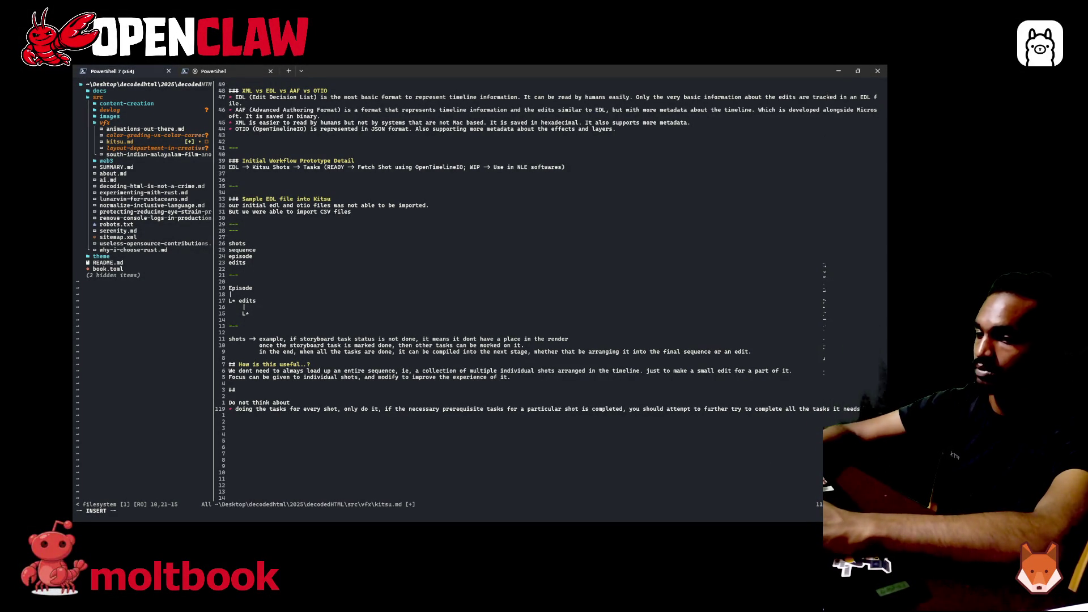
type("t ne")
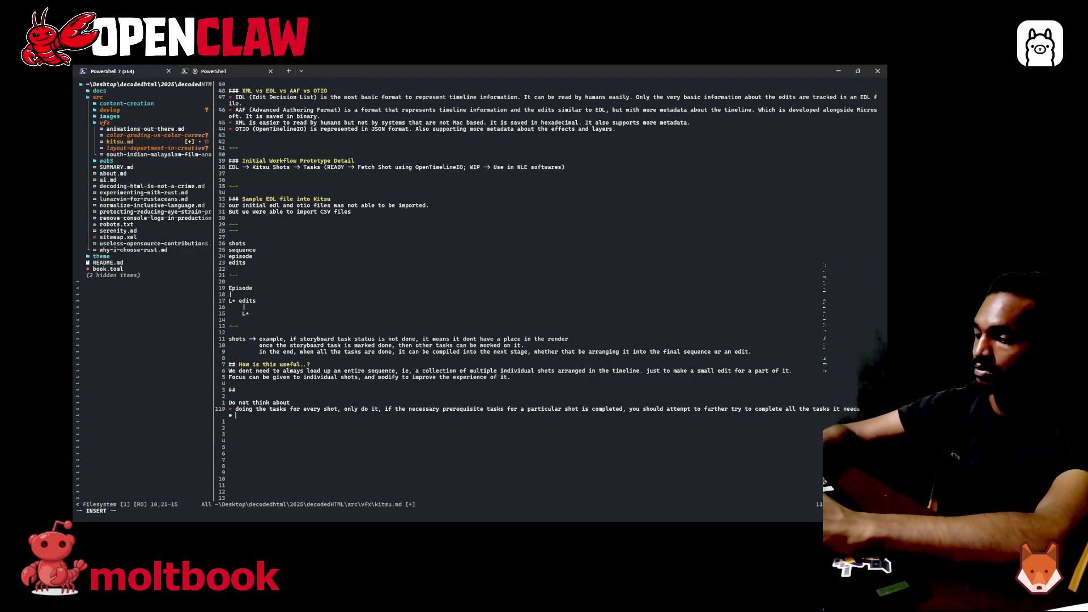
type("gra")
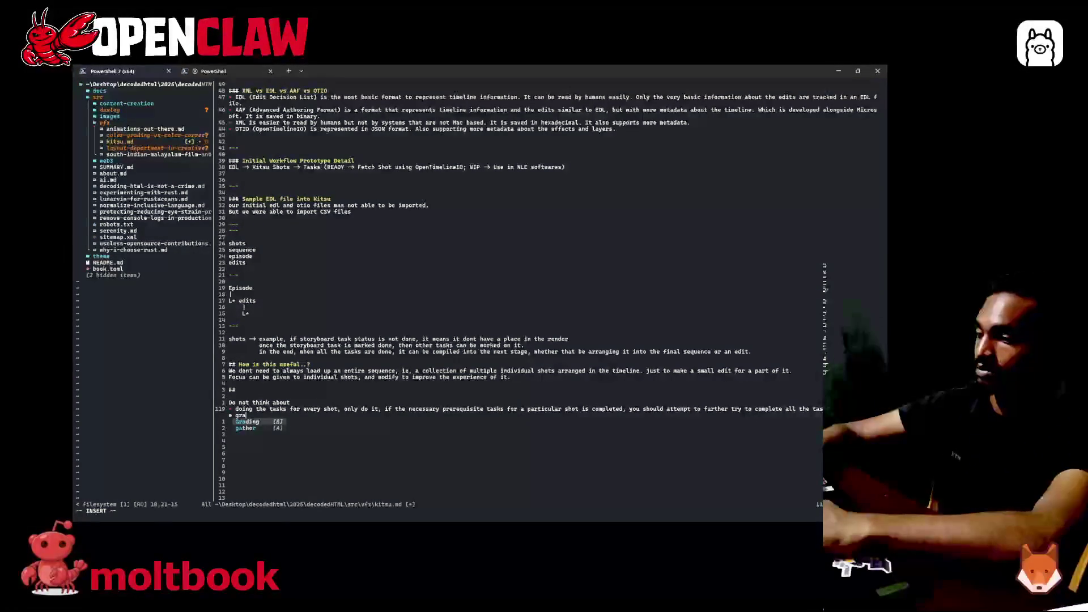
type("dual")
type(" into prod")
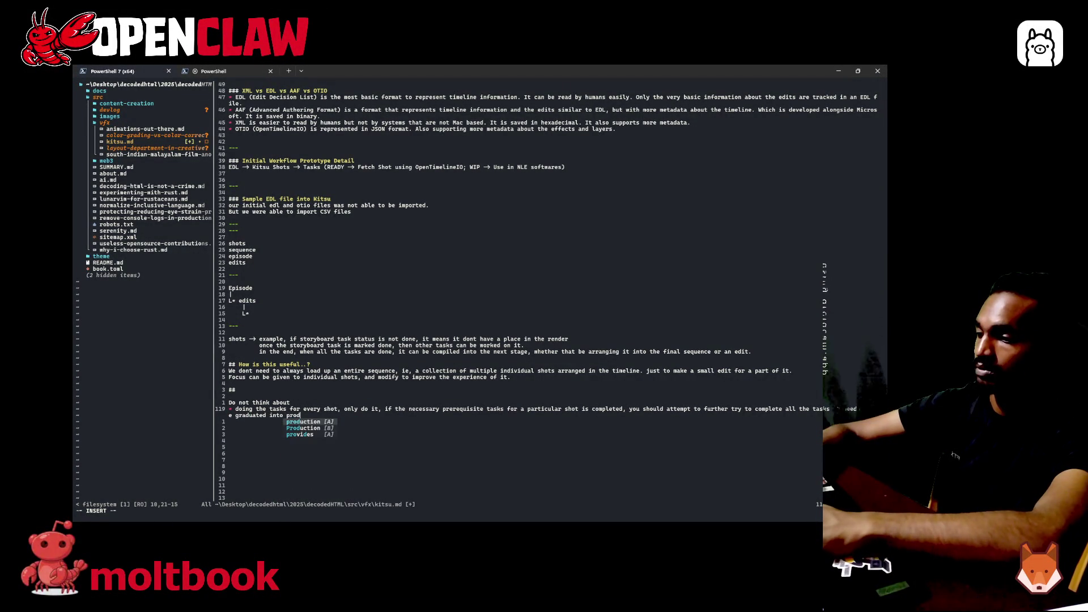
- End the bullet with 'to be graduated into the final production', capitalise 'Only', and save kitsu.md
key("BackSpace")
key("BackSpace")
key("BackSpace")
key("BackSpace")
type("the ")
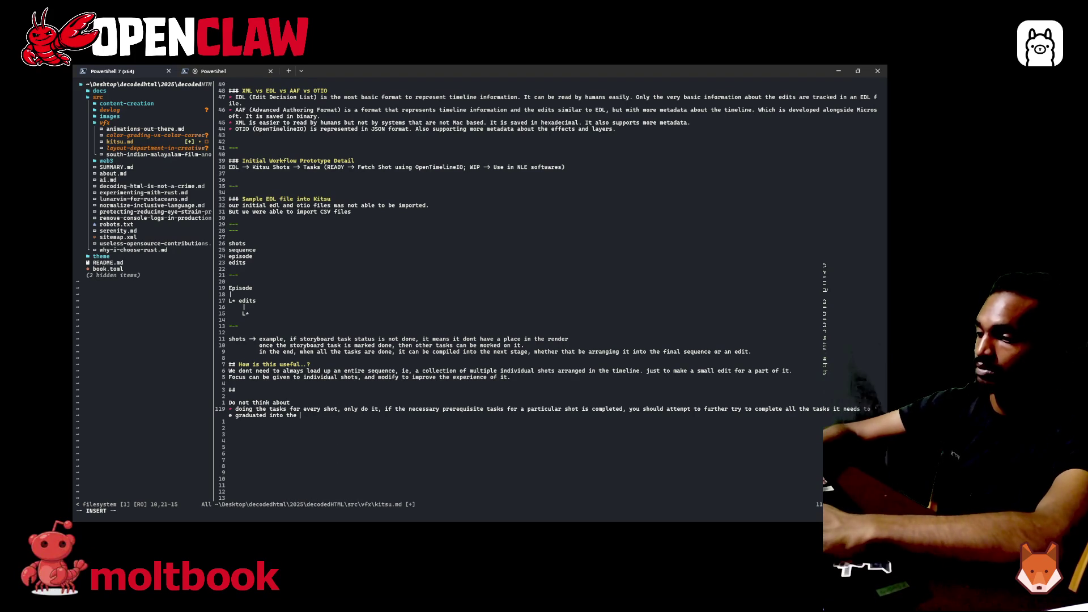
type("final productio")
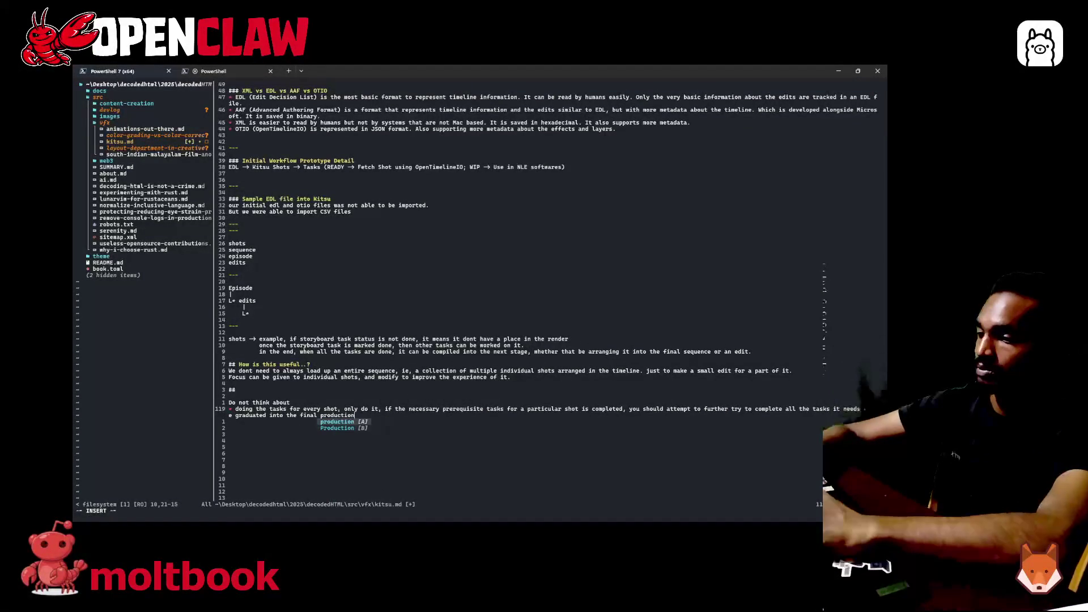
type("n")
key("Escape")
type(":w")
key("Return")
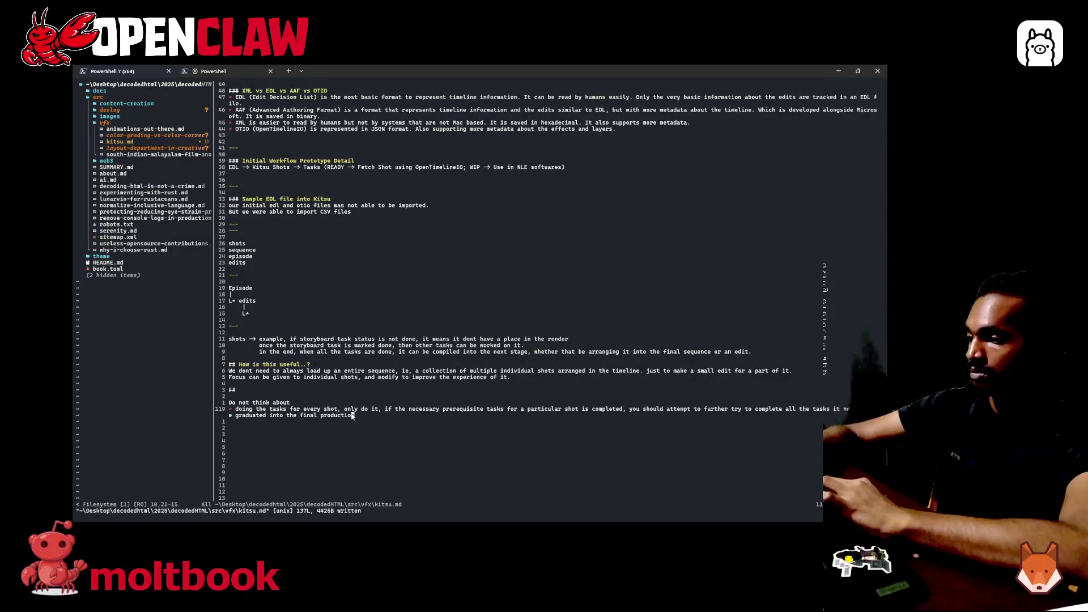
key("i")
type("nee")
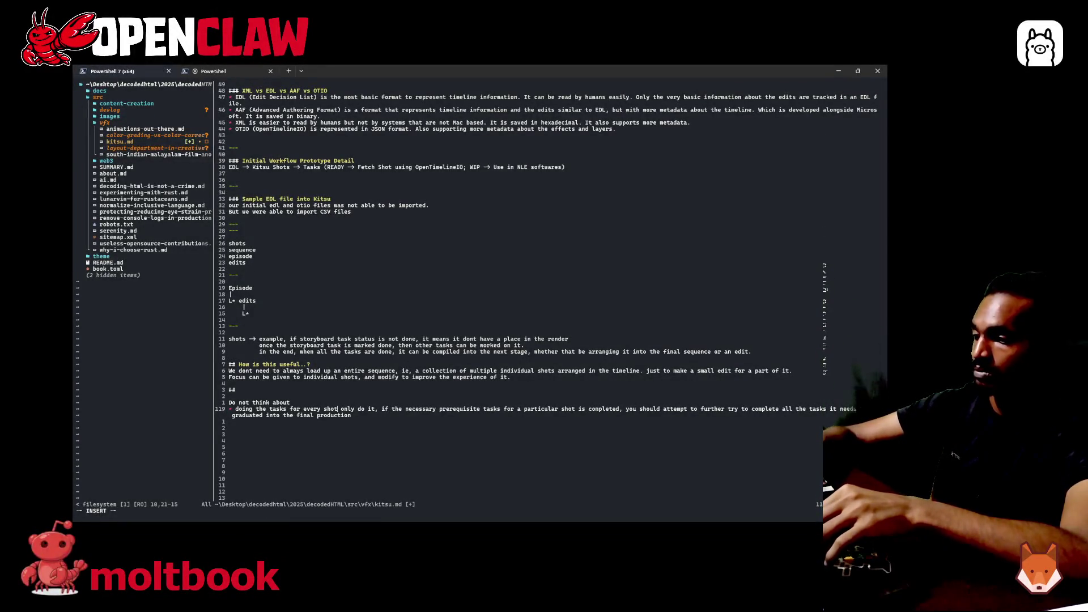
type(".")
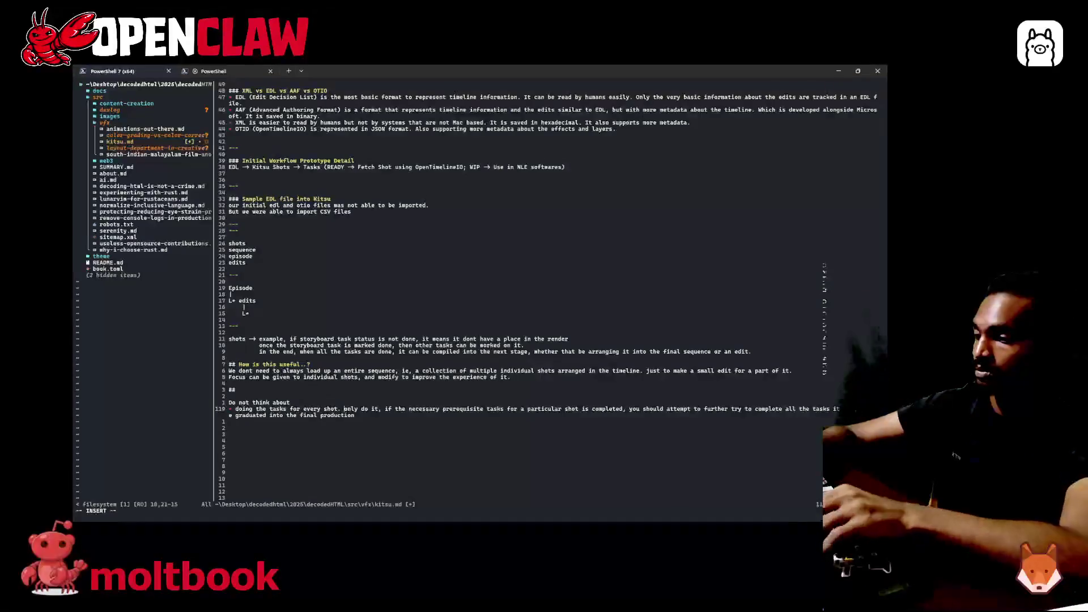
key("BackSpace")
type("O")
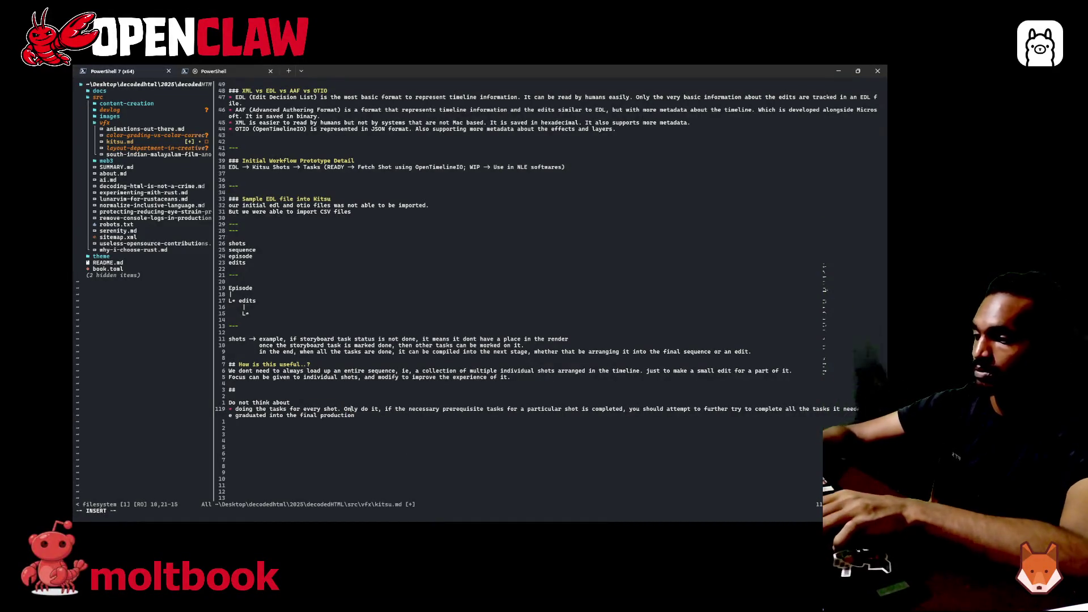
key("BackSpace")
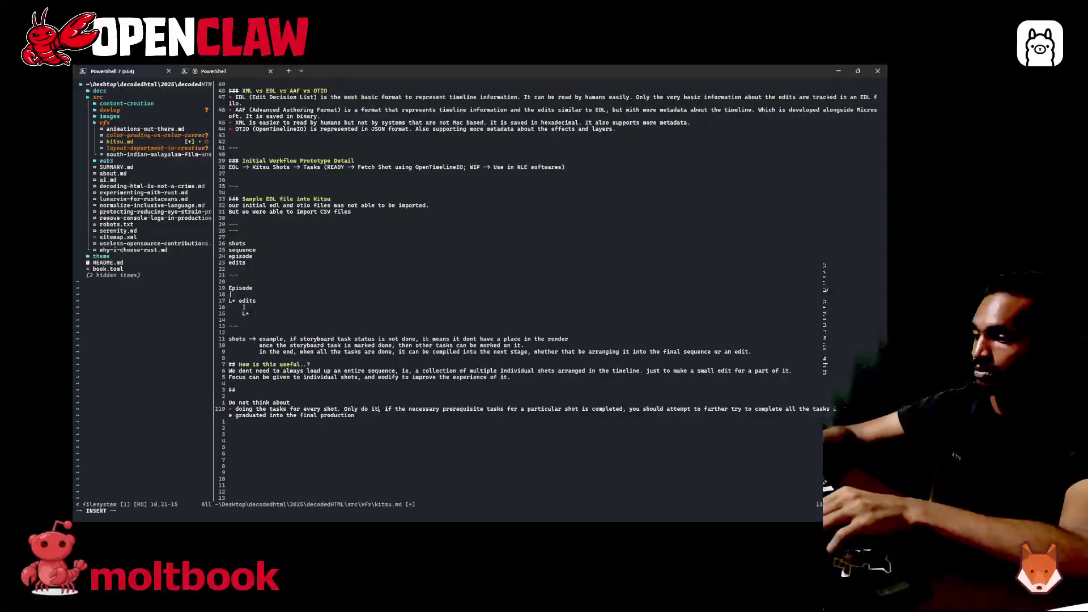
type("only")
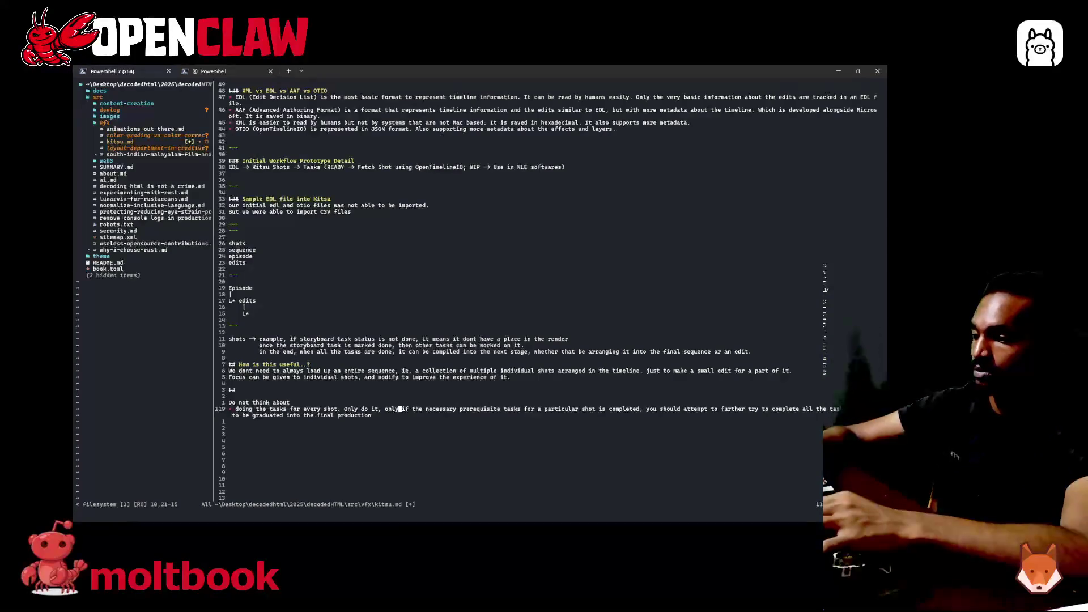
key("Escape")
type(":w")
key("Return")
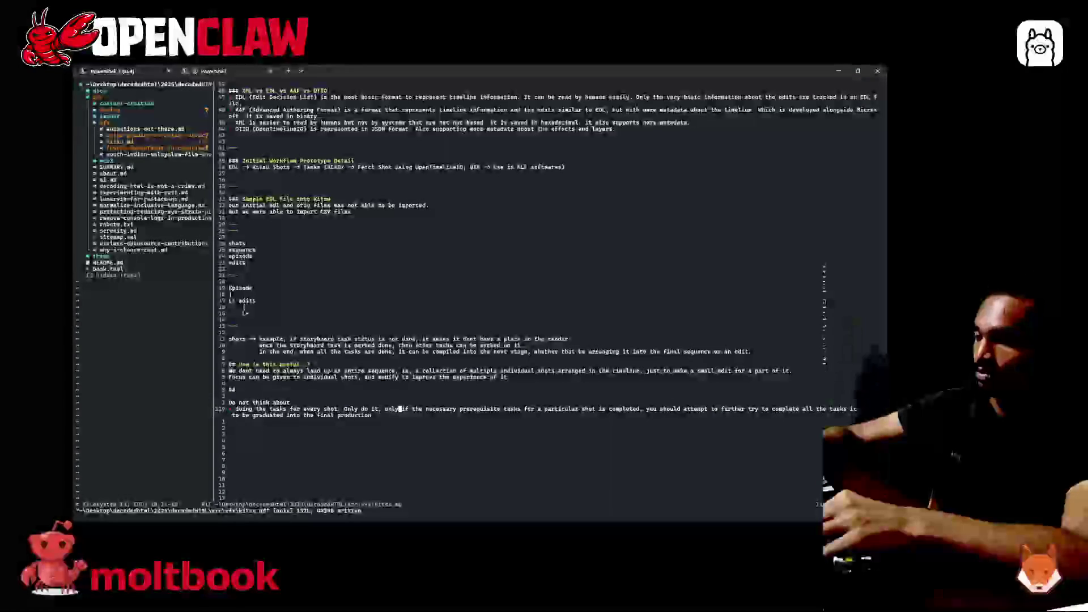
type("i")
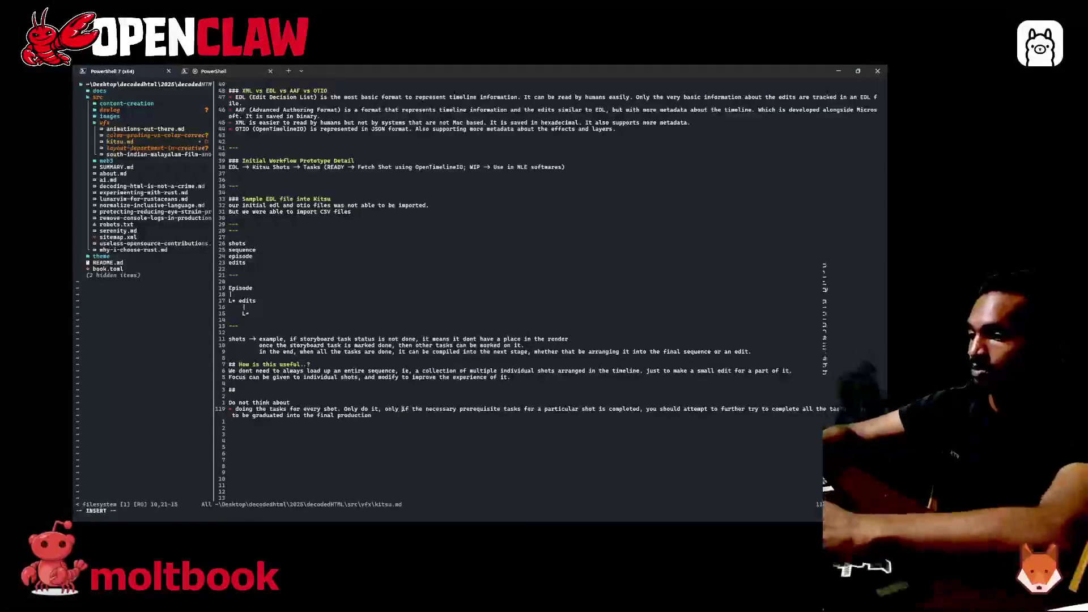
type("once")
- Reword 'only do it, if' toward 'Do ... once' the prerequisites are complete, and save again
key("Delete")
key("Delete")
key("Delete")
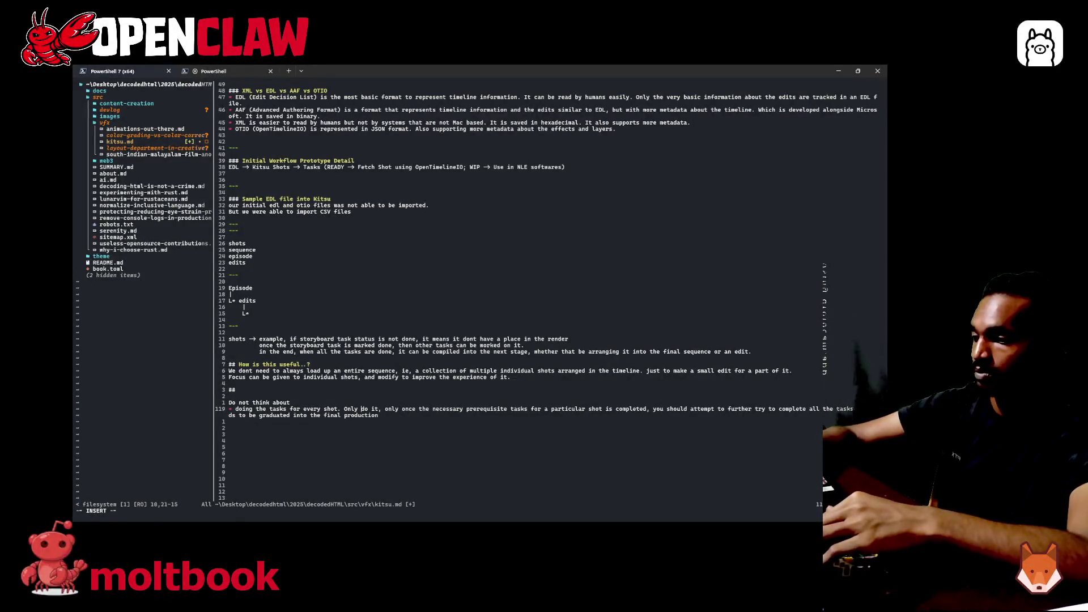
key("BackSpace")
key("BackSpace")
key("BackSpace")
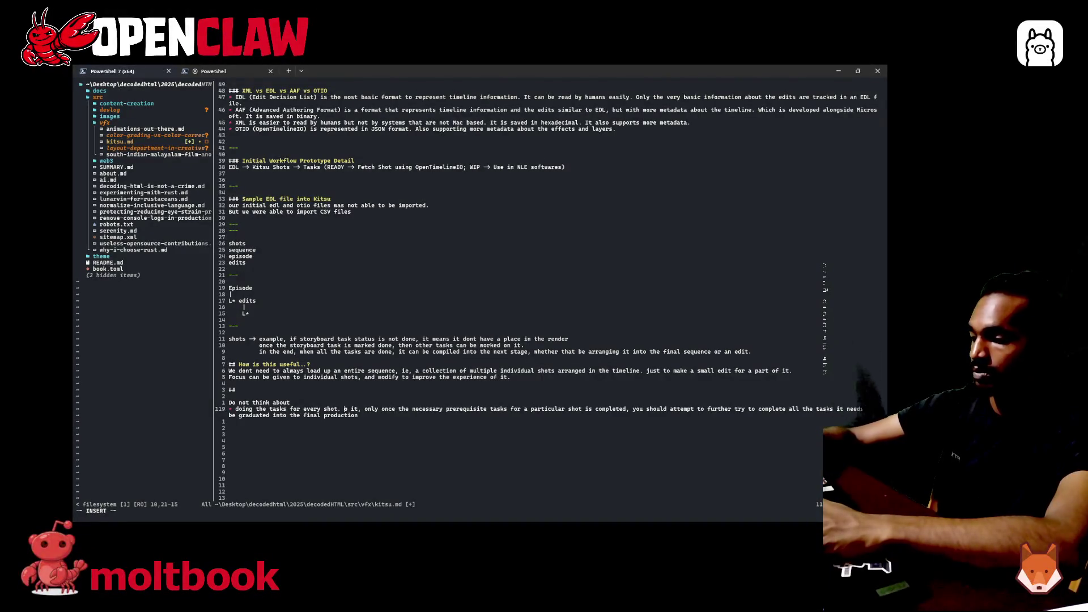
type("De")
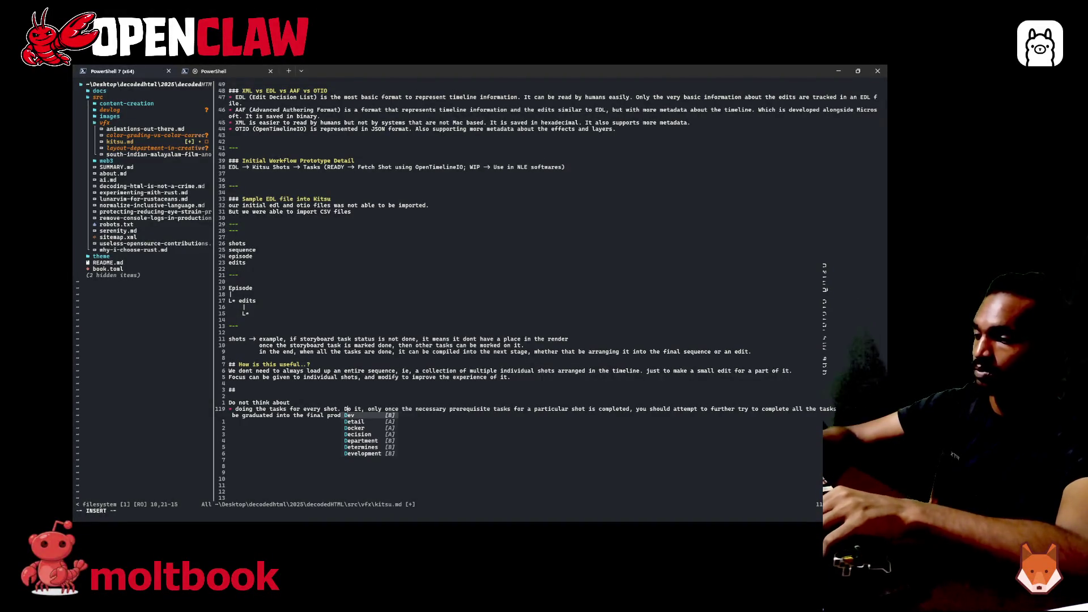
key("BackSpace")
type("o")
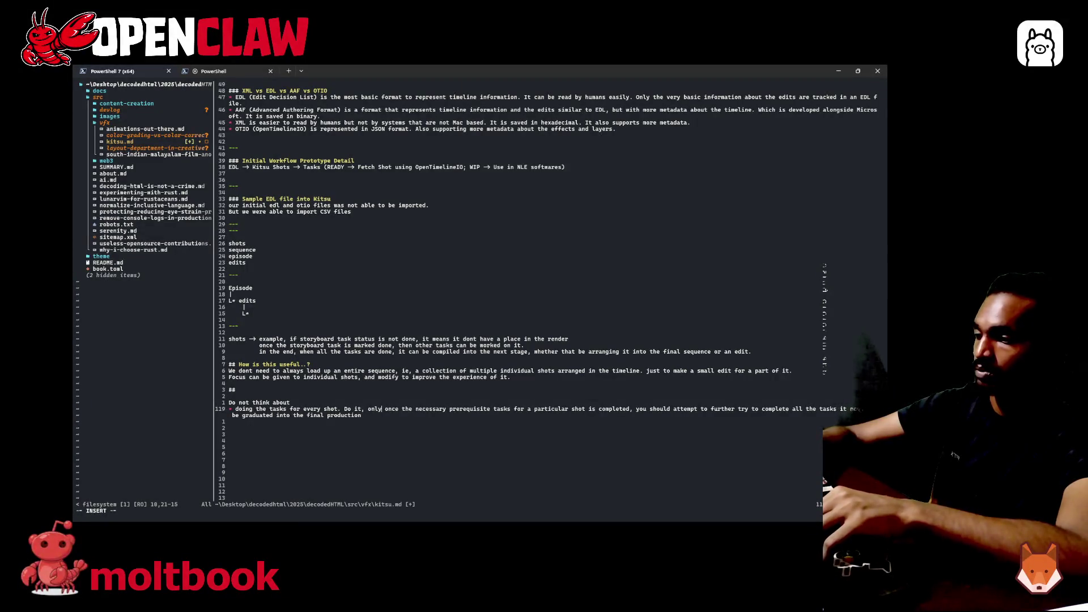
key("BackSpace")
key("BackSpace")
key("BackSpace")
key("BackSpace")
key("BackSpace")
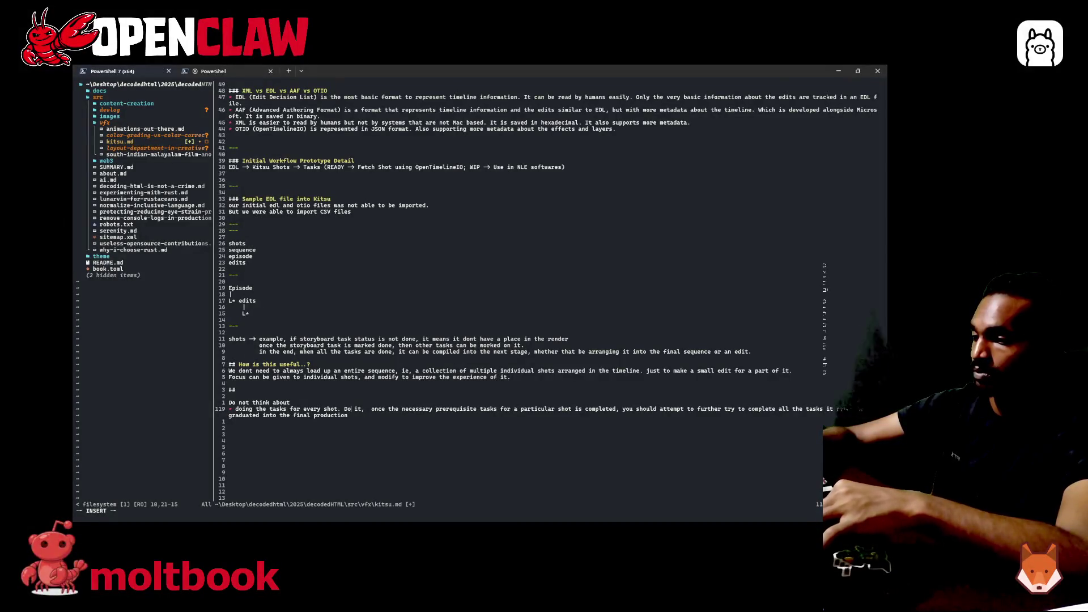
type("On")
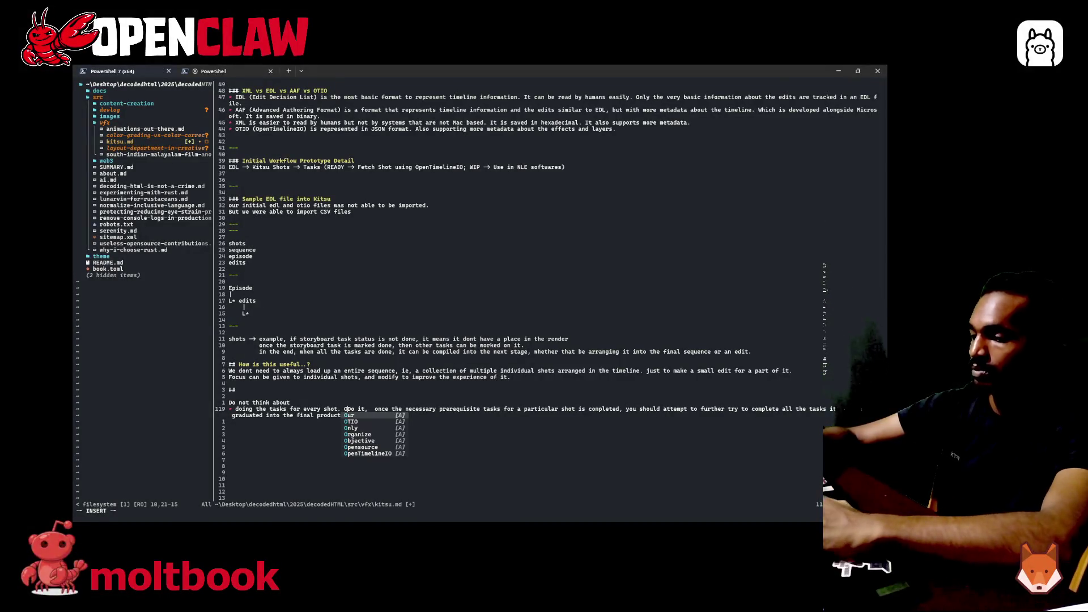
type("y")
key("BackSpace")
key("BackSpace")
key("BackSpace")
type("lt s")
key("BackSpace")
type("D")
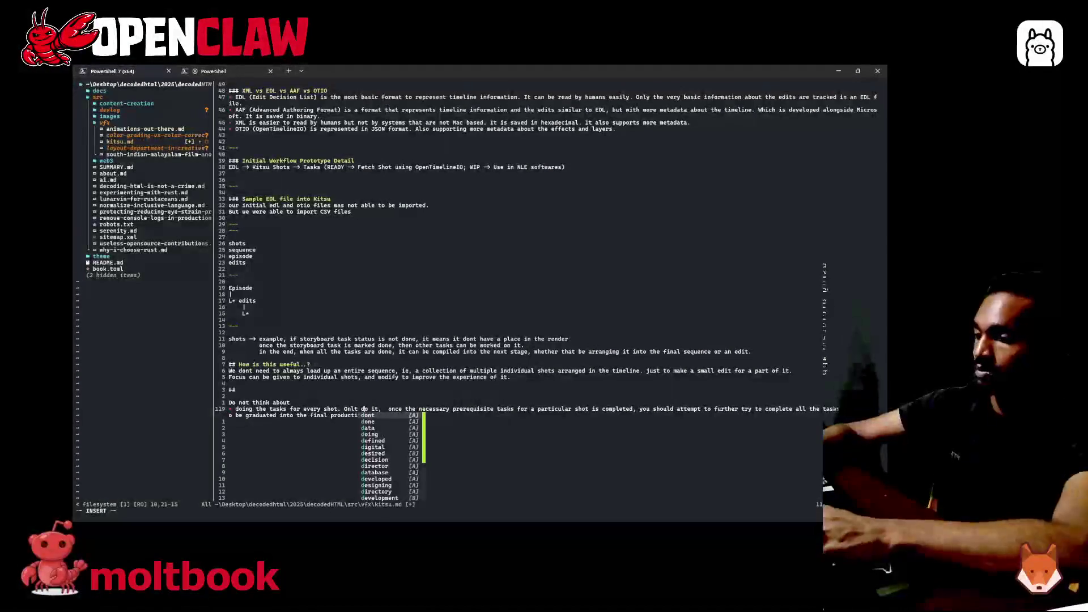
key("Escape")
key("w")
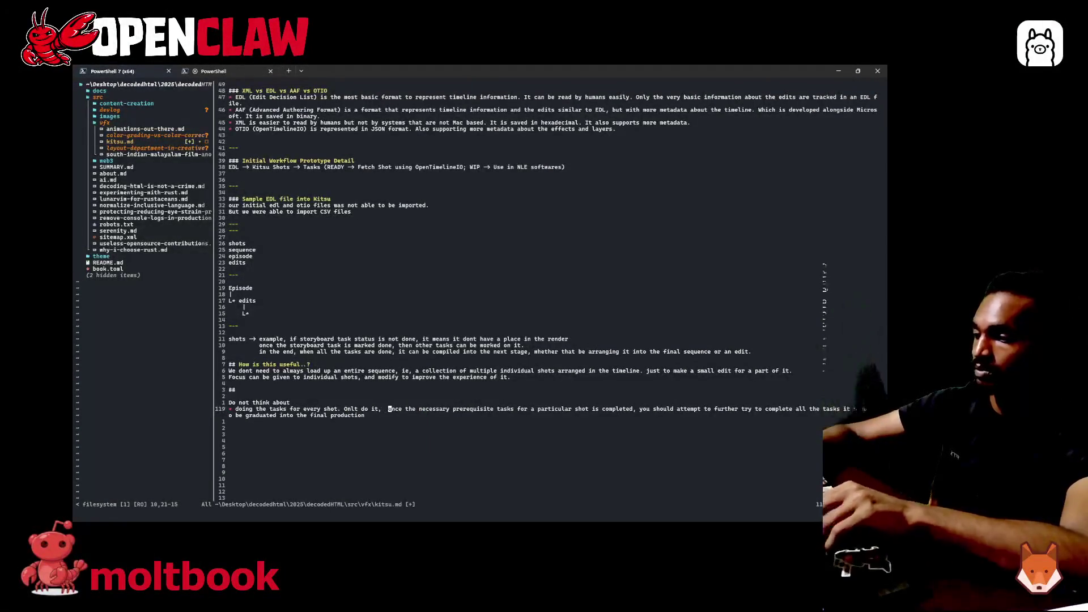
key("BackSpace")
key("Escape")
type(":w")
key("Return")
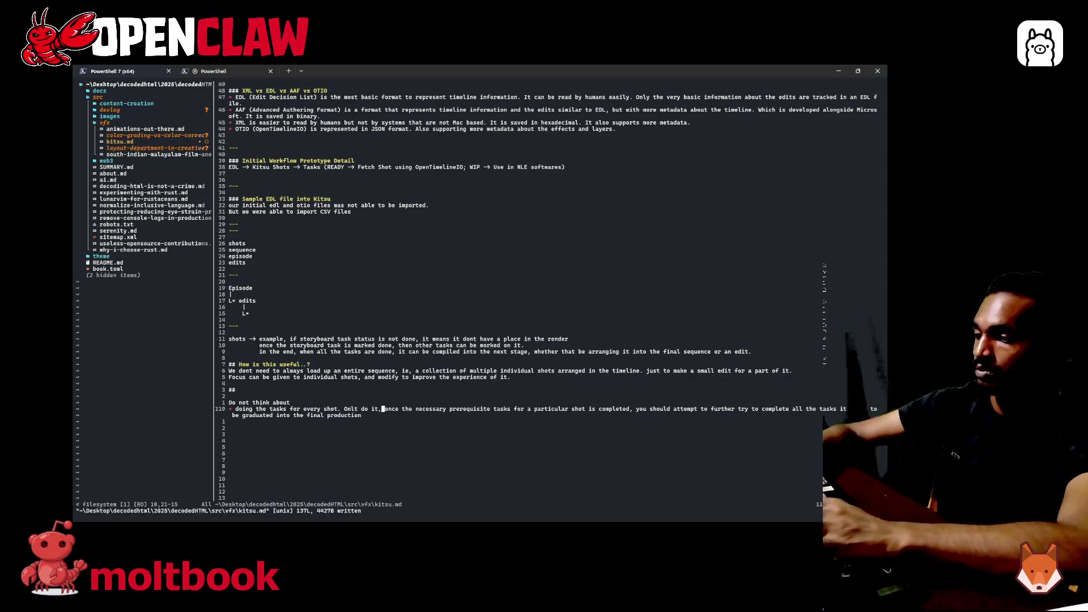
- Remove the comma and 'once' after 'do it' and save kitsu.md
key("i")
key("BackSpace")
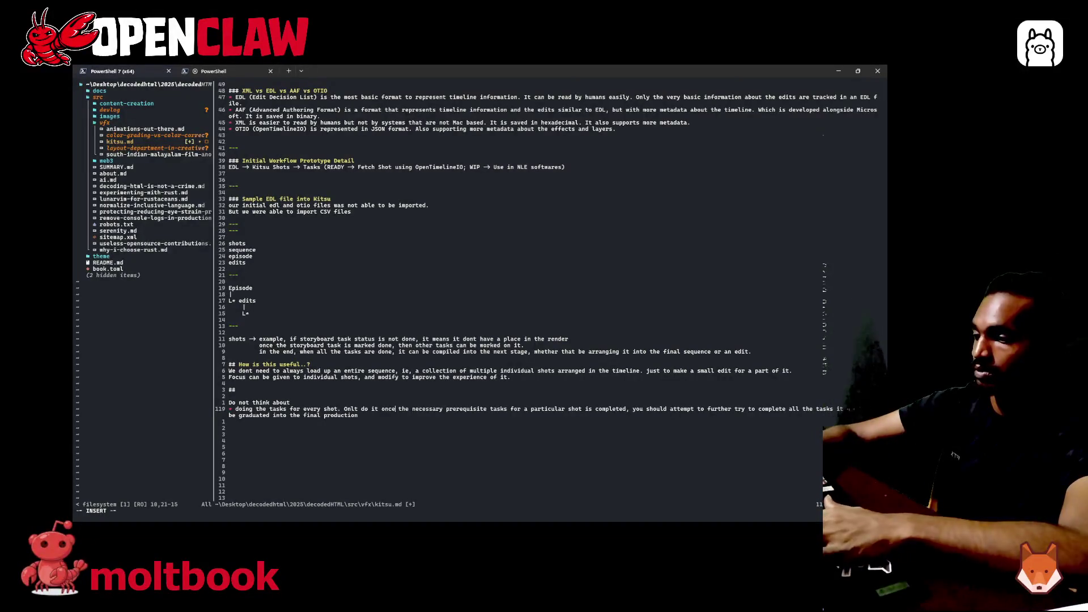
key("BackSpace")
key("BackSpace")
key("BackSpace")
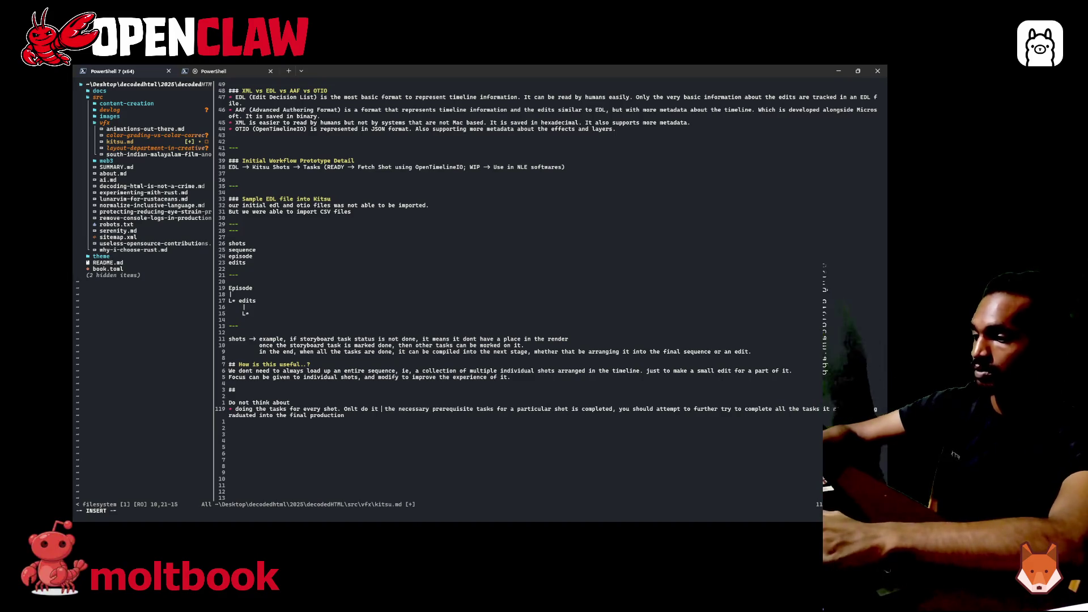
type(", after")
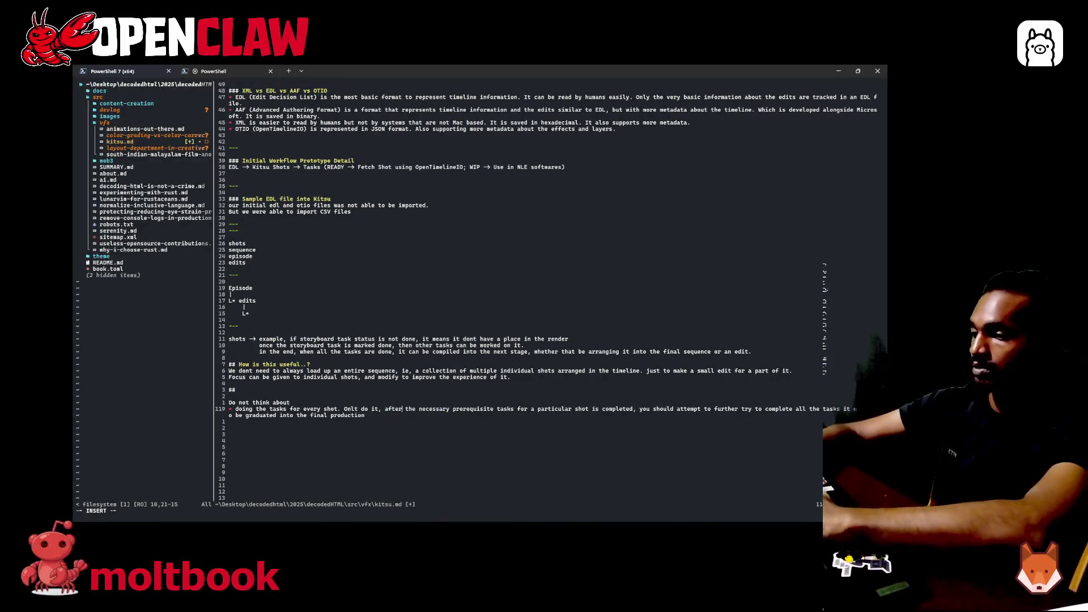
key("Escape")
type(":w")
key("Return")
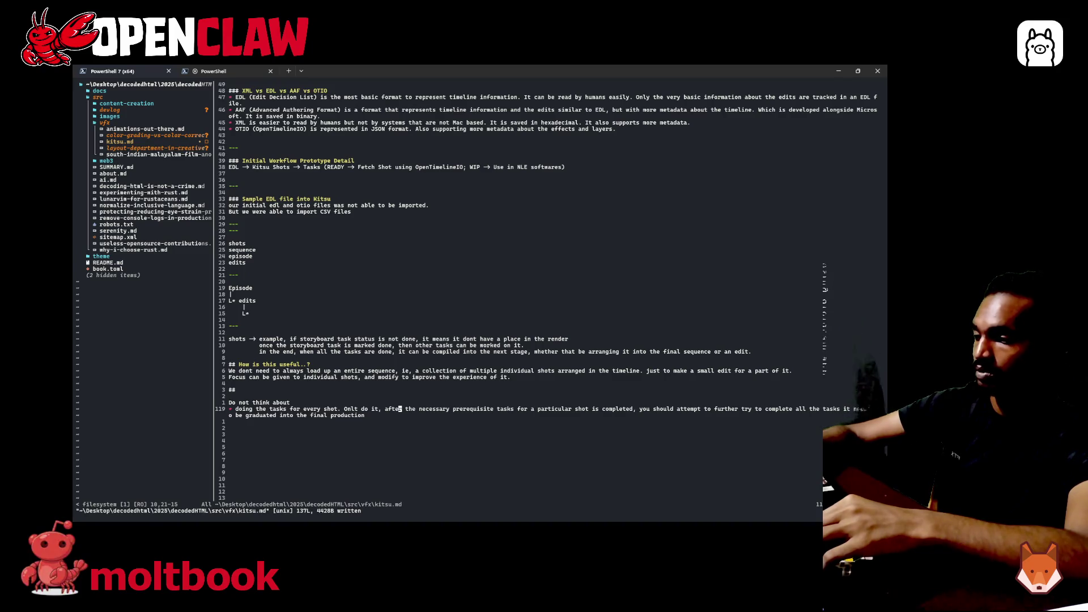
- Drop 'do it,' and extend the ending to 'all the tasks it needs, for the shot to be graduated'
key("a")
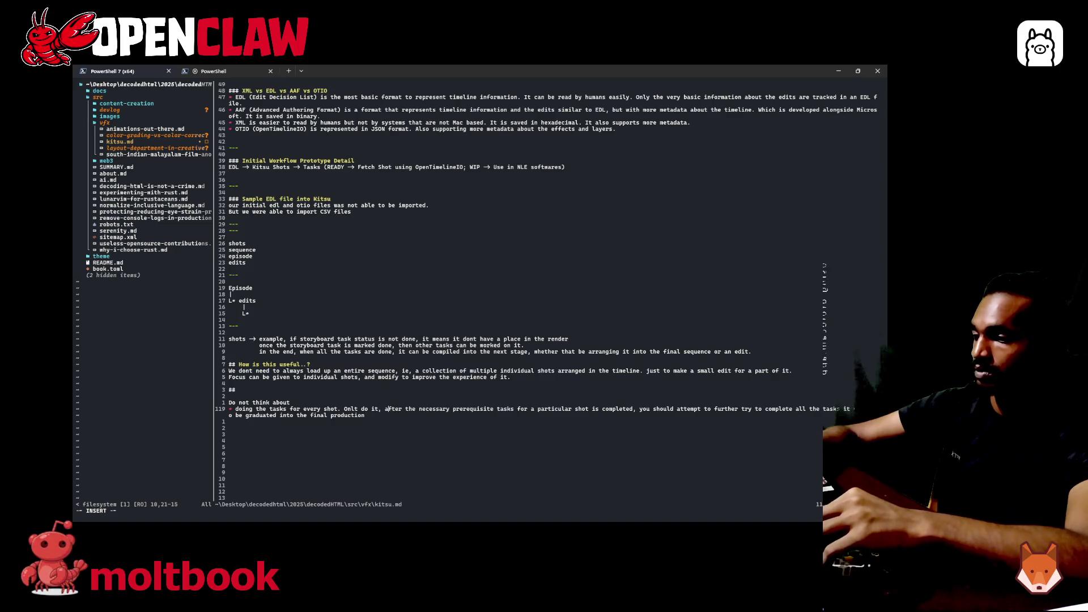
key("BackSpace")
key("BackSpace")
key("BackSpace")
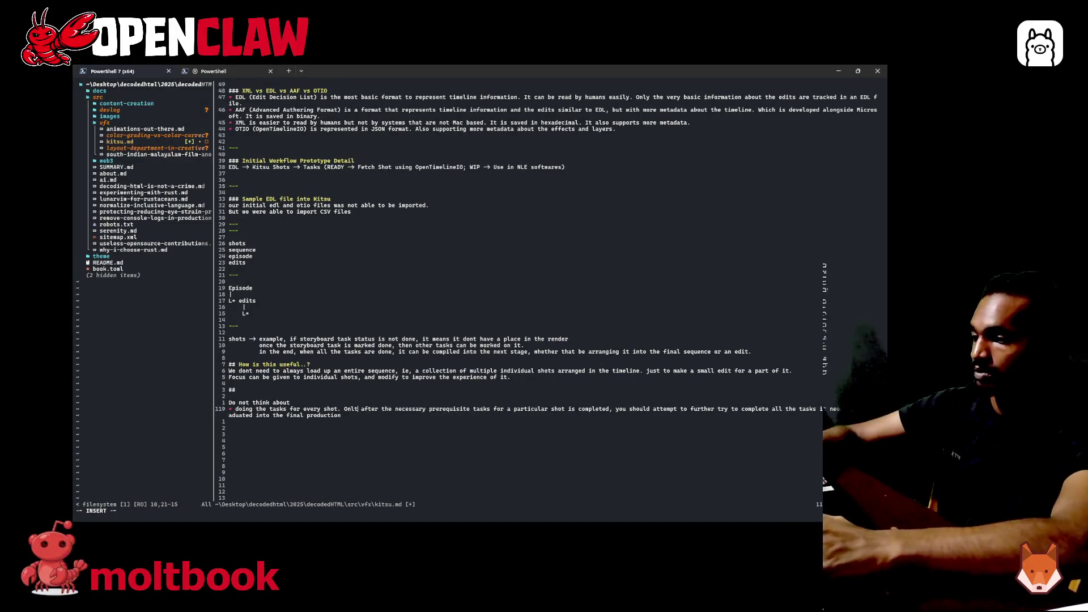
type("y")
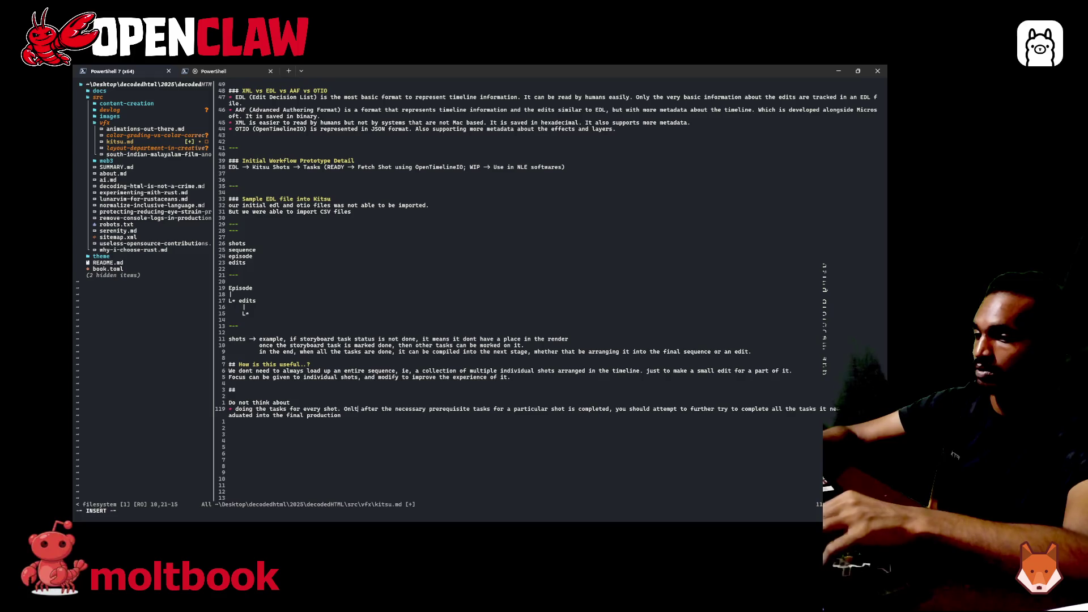
type("ds t")
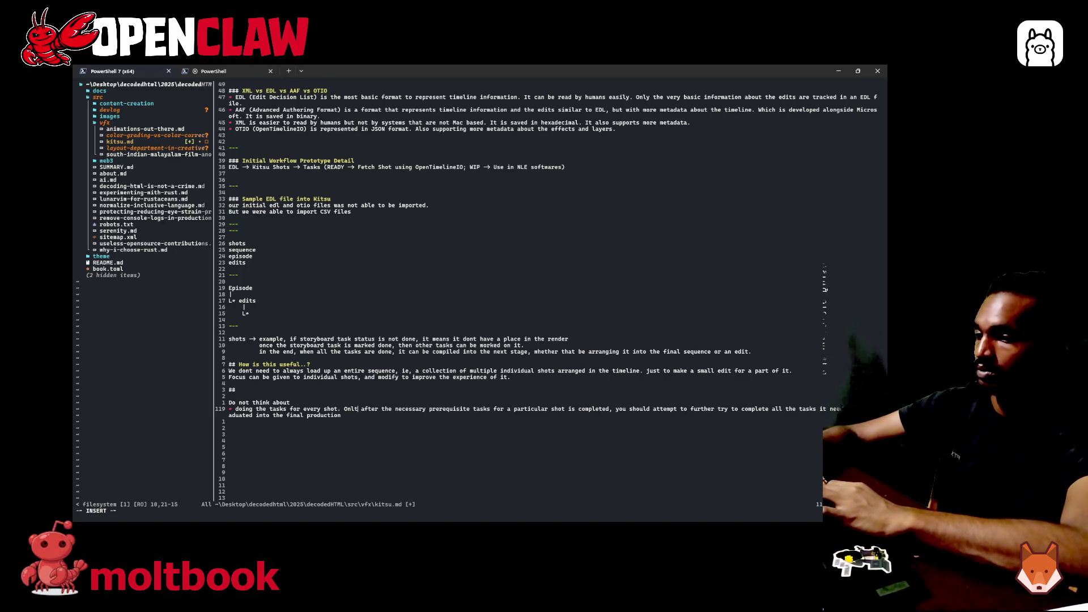
type("o be graduated into")
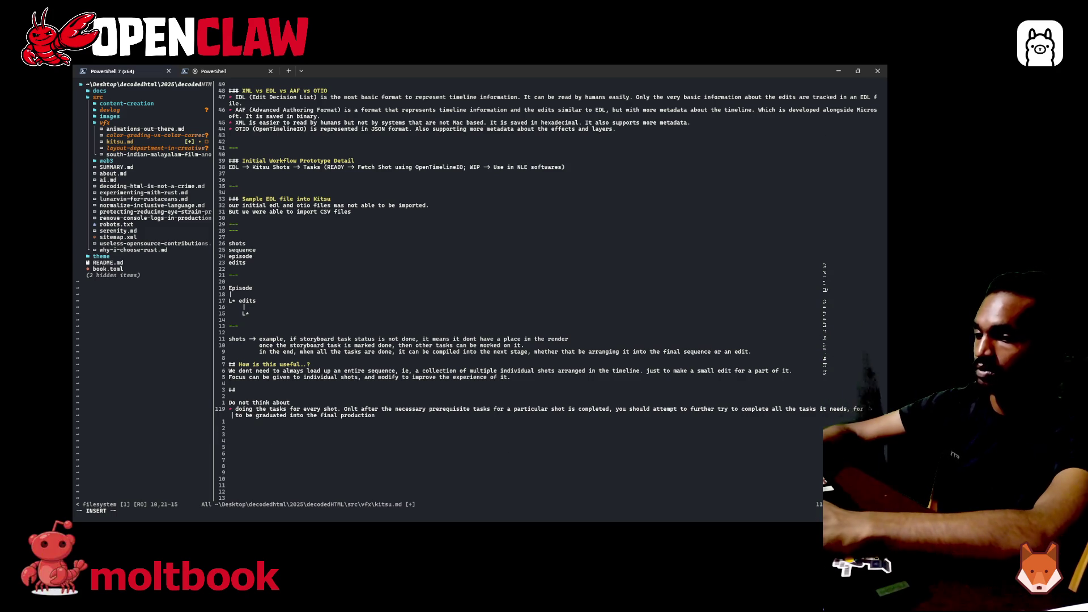
type("r the shot")
key("Escape")
type(":w")
- Save kitsu.md with the sentence ending 'the shot to be graduated into the final production'
key("Return")
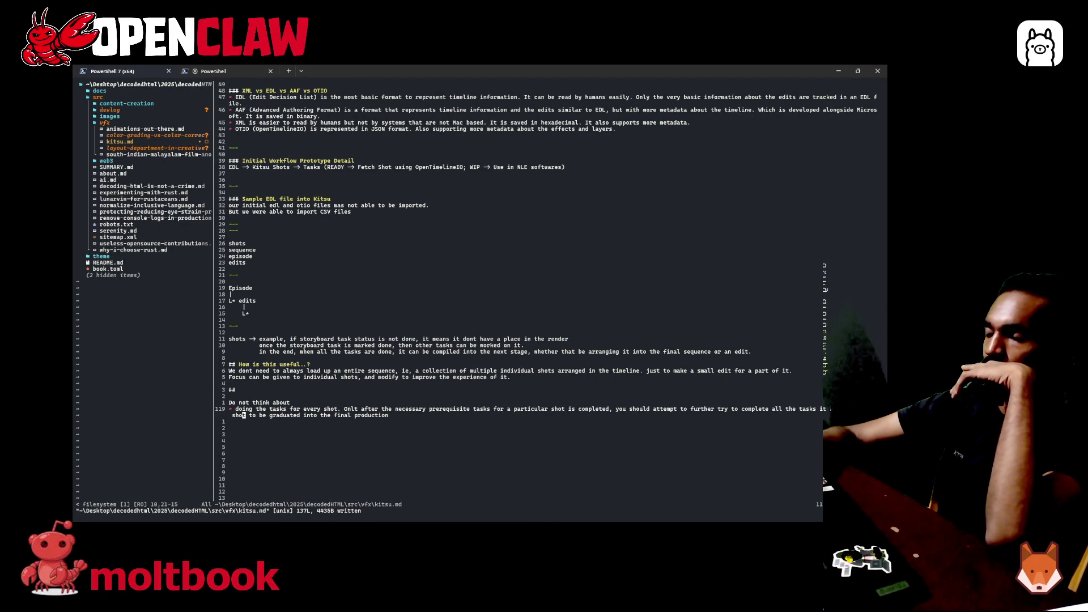
type("for")
key("Escape")
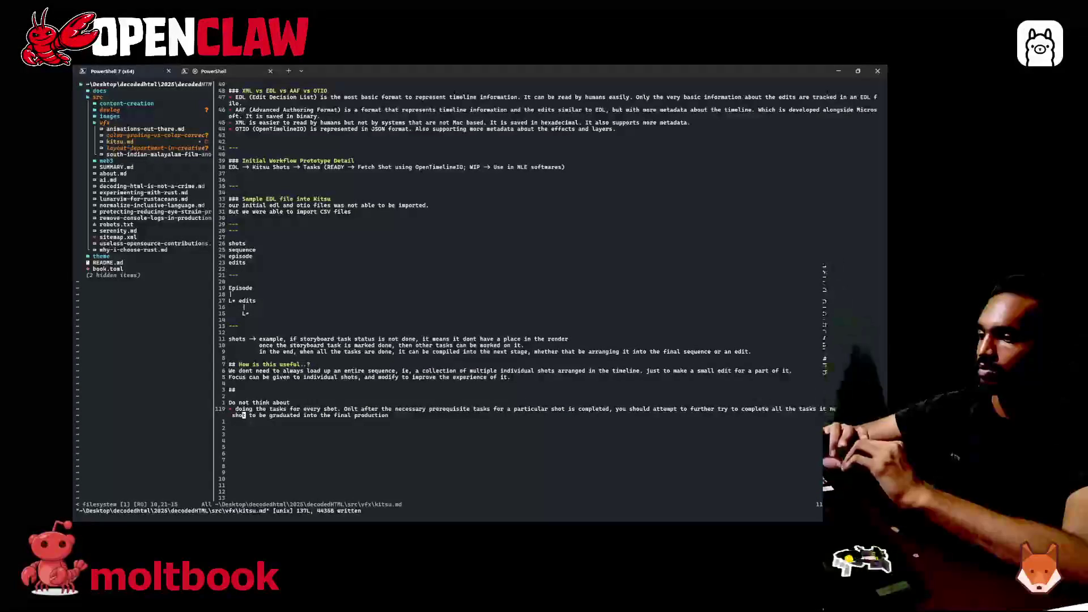
type("eed")
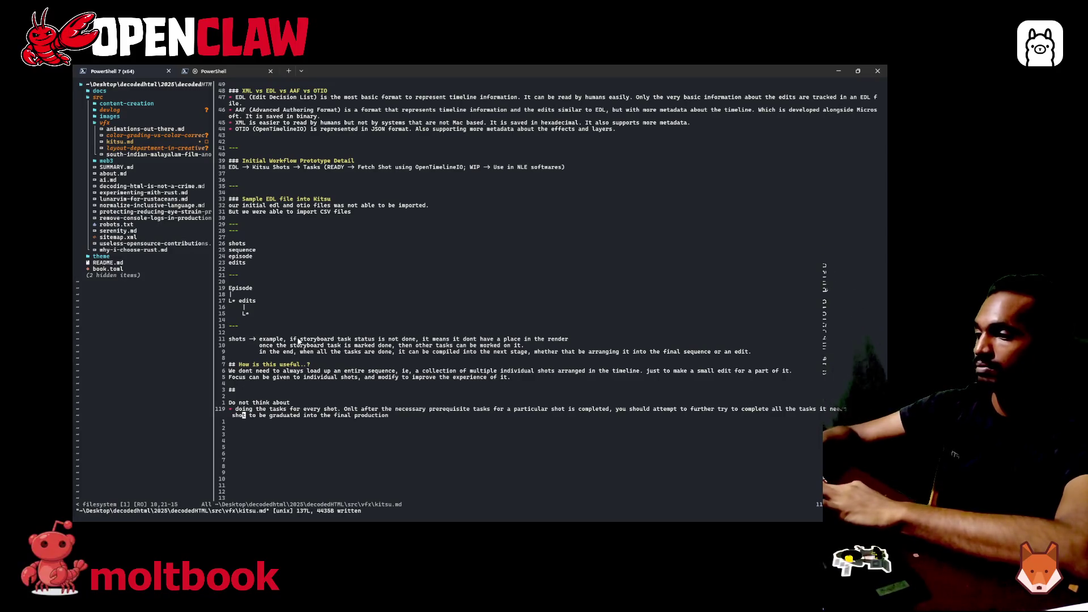
- Wrap 'storyboard' in backticks on line 108 and move to the line's end to append text
key("1")
key("1")
key("k")
key("o")
key("BackSpace")
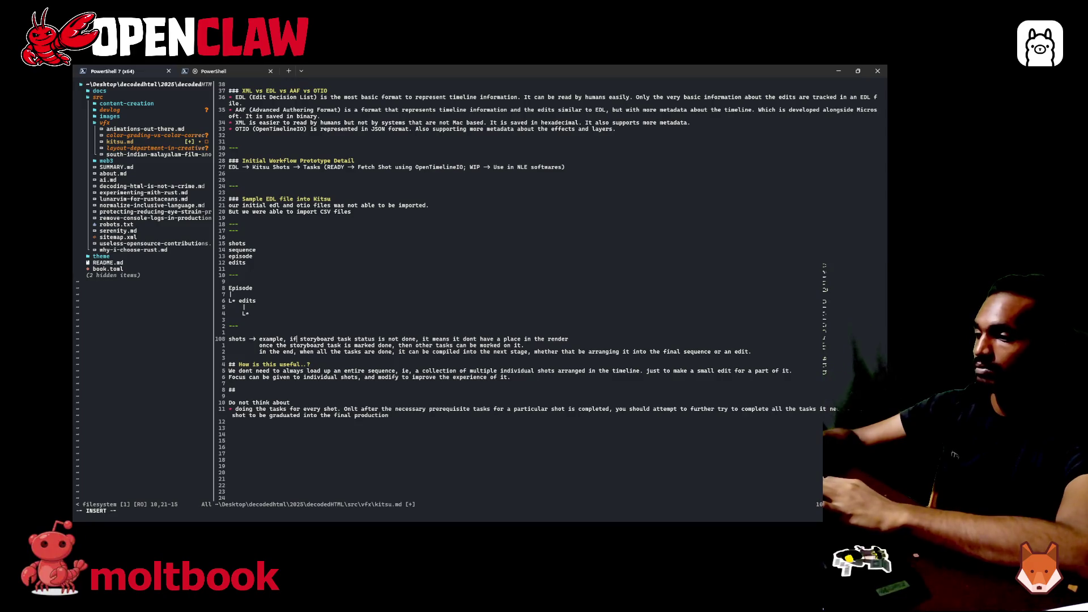
key("ctrl+Left")
key("ctrl+Left")
key("ctrl+Left")
type("'")
key("ctrl+Right")
key("ctrl+Right")
key("ctrl+Right")
key("ctrl+Right")
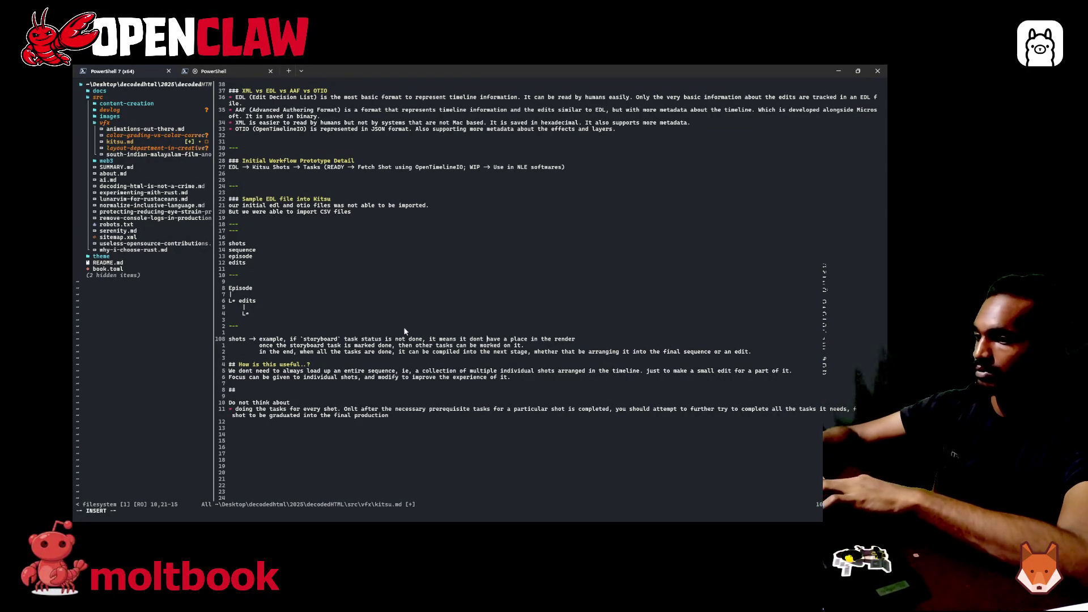
key("End")
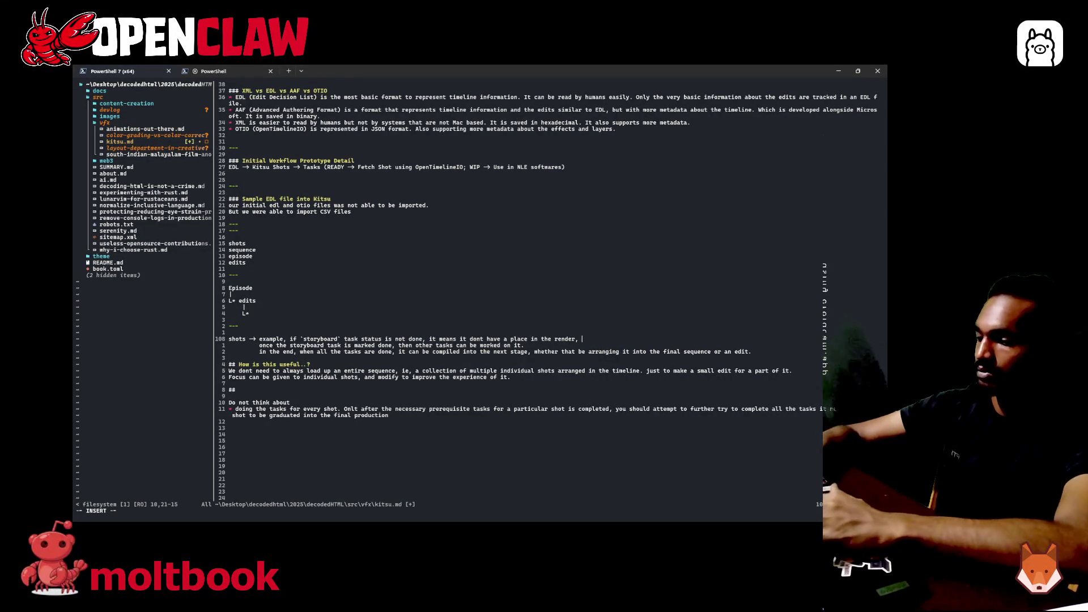
type(", and it is being ")
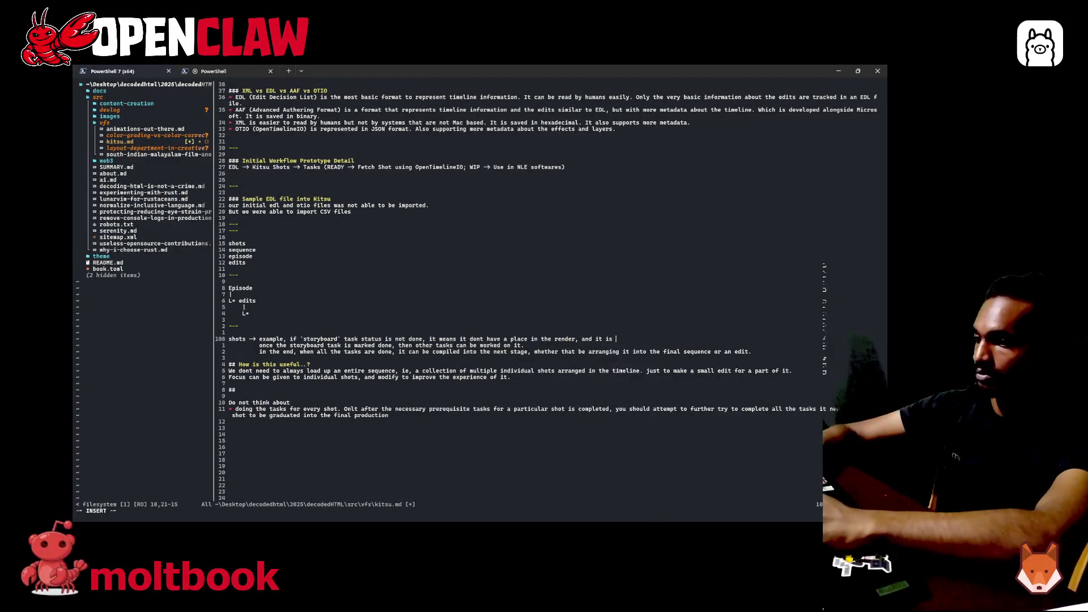
type("blocke")
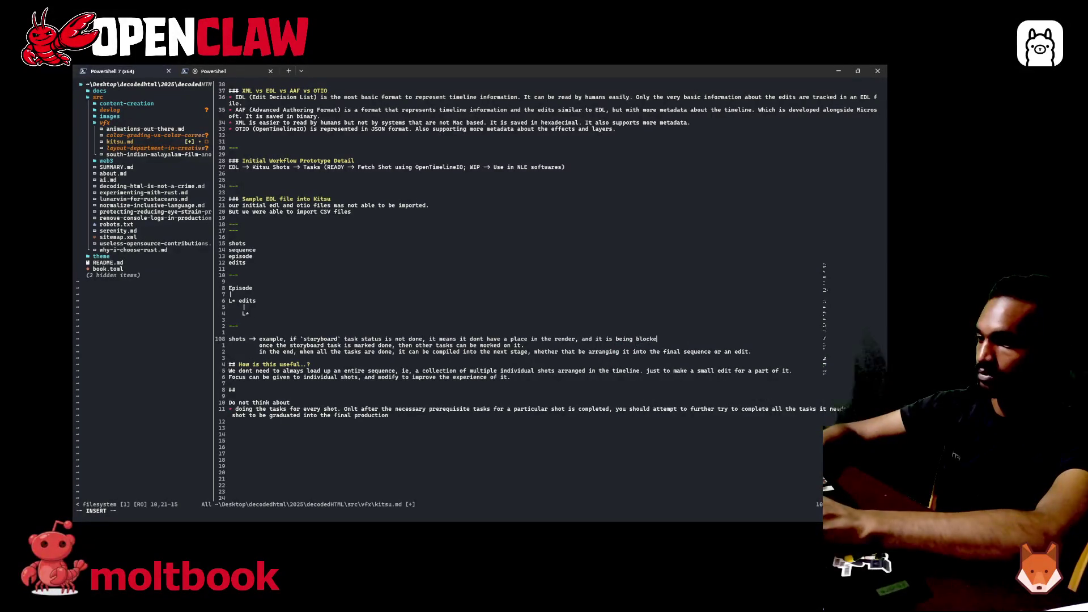
type("d from gradiatin")
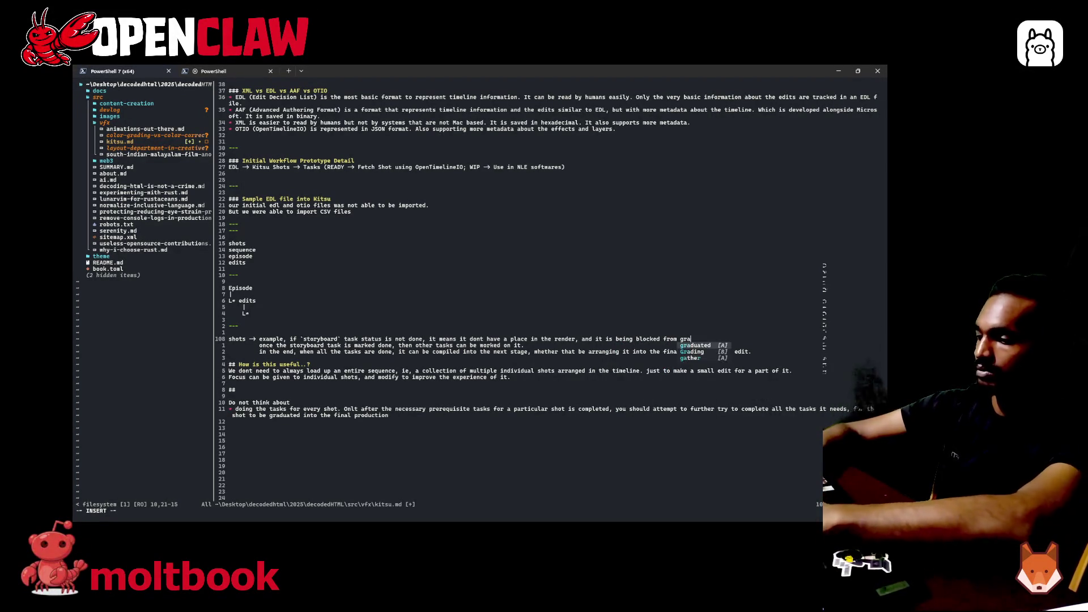
- Append ', and it is being blocked from graduating to receive the tasks that comes after `storyboard`'
key("BackSpace")
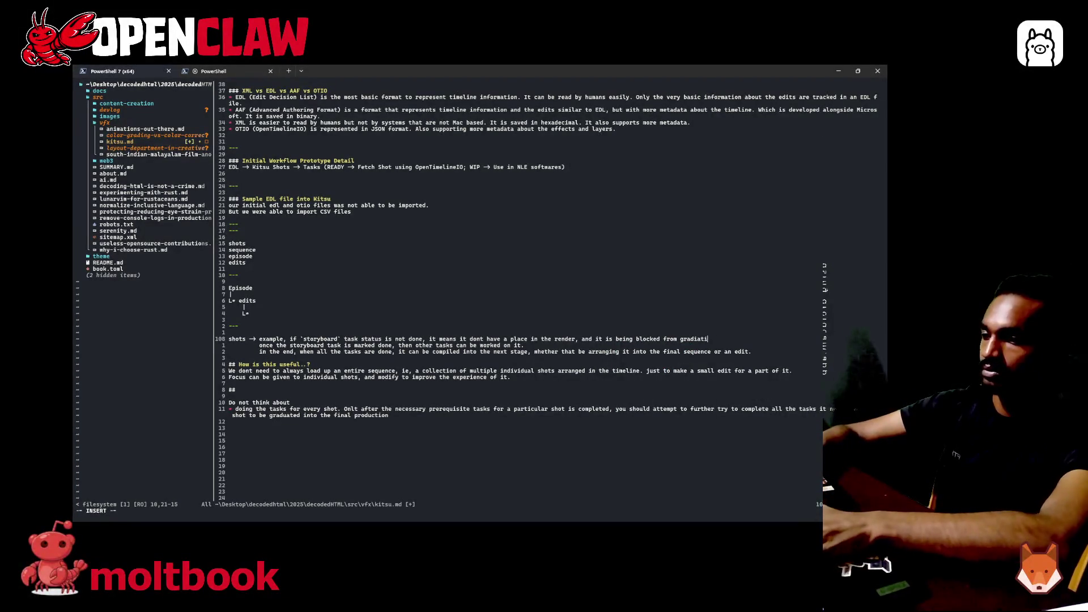
type("uating ")
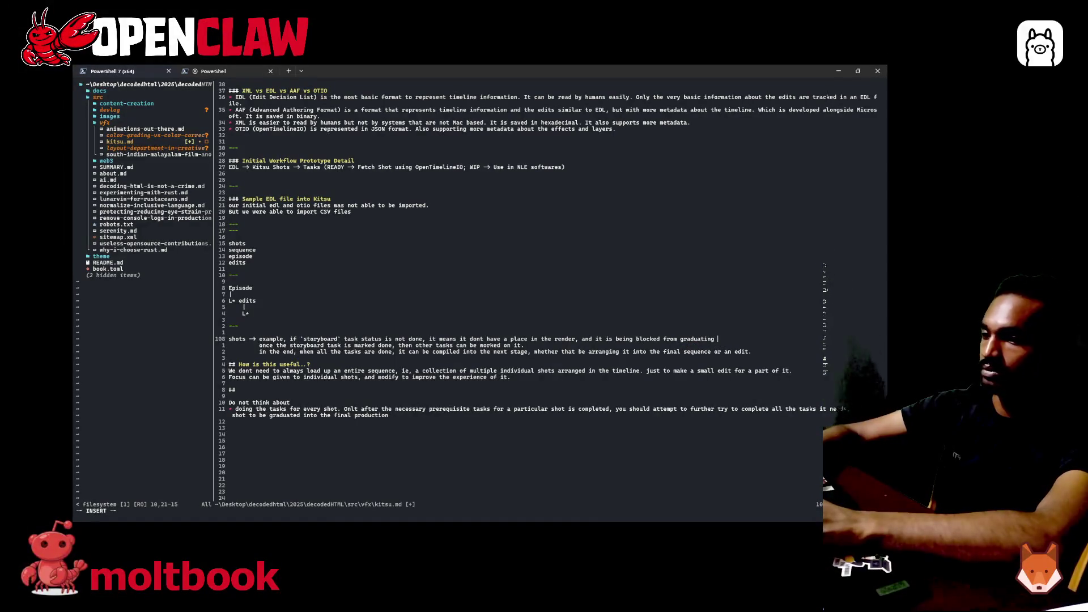
type("to receive")
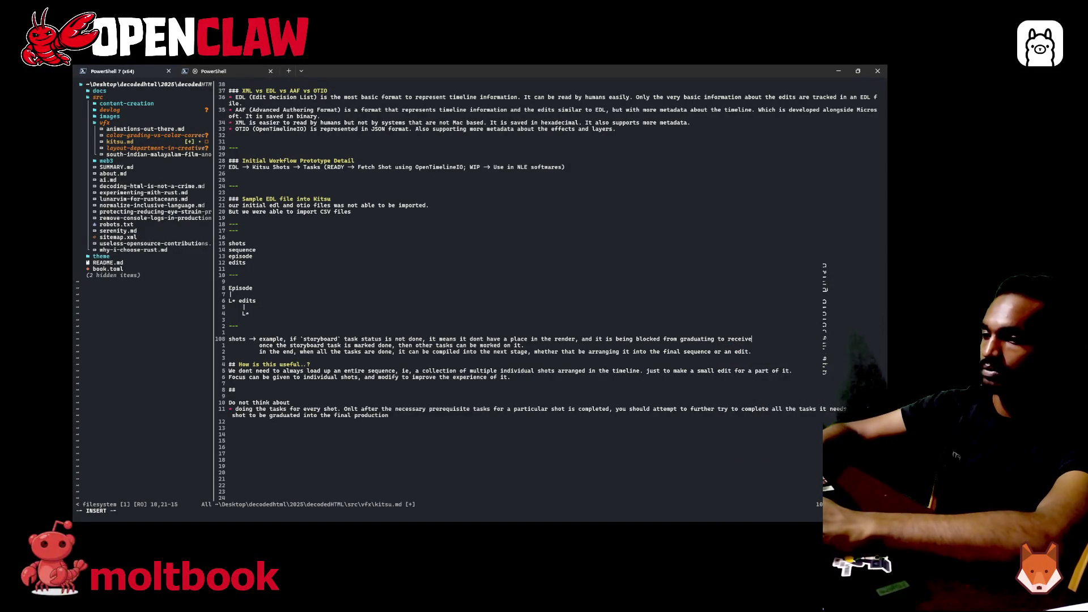
type(" fr")
key("BackSpace")
type("urt")
key("BackSpace")
key("BackSpace")
key("BackSpace")
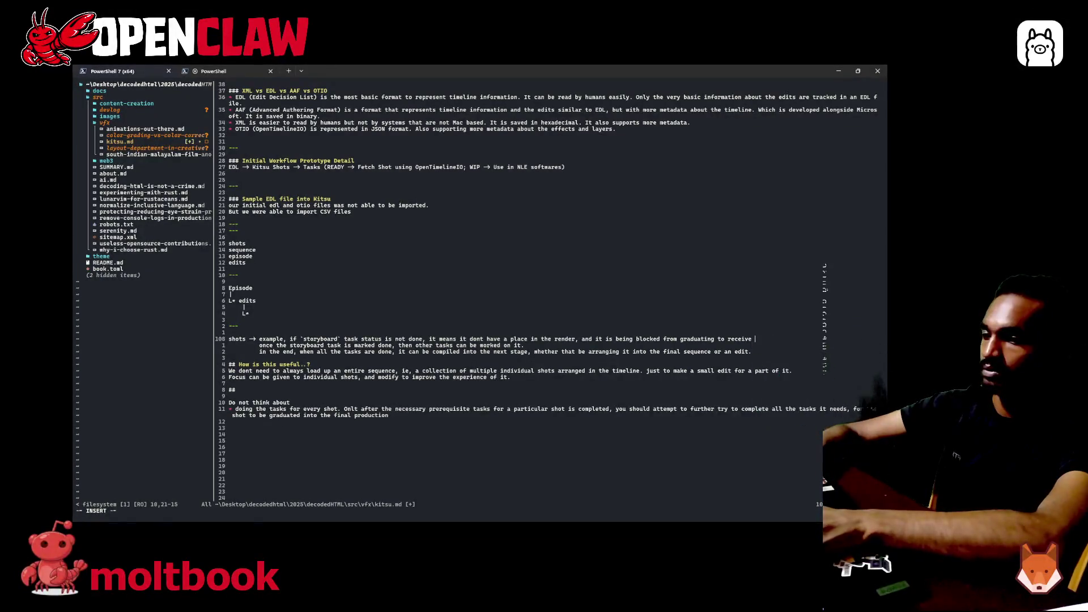
type("the taks")
key("BackSpace")
key("BackSpace")
type("sks")
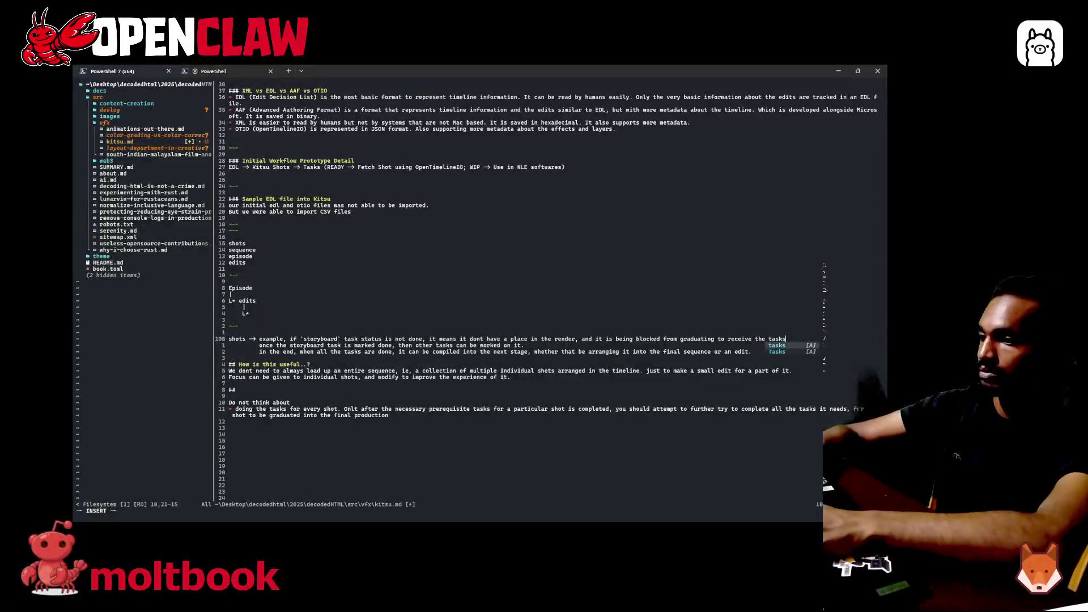
type(" that ")
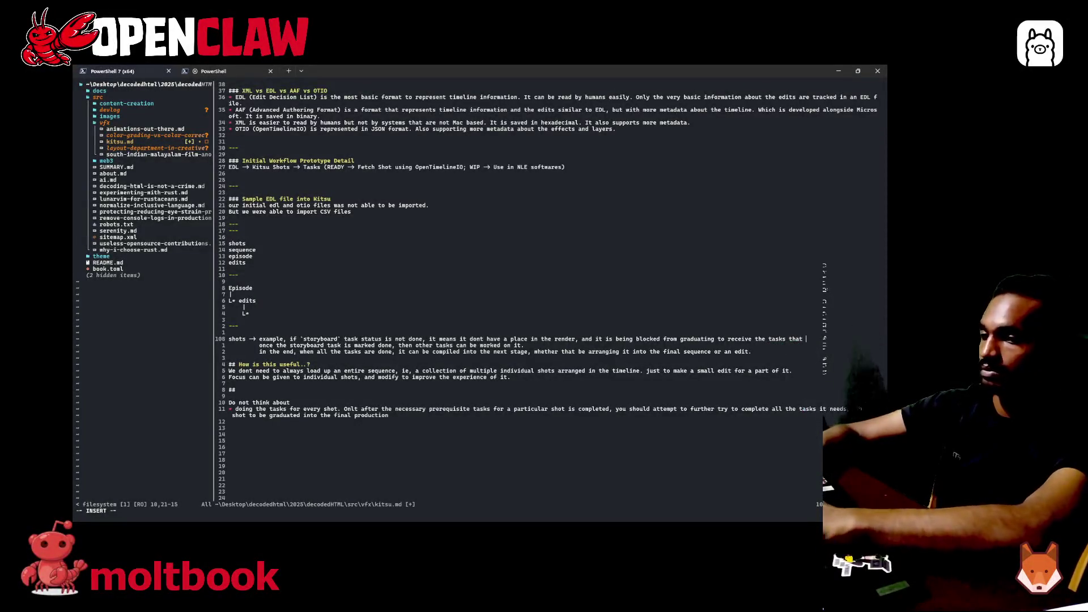
type("comes after `stor")
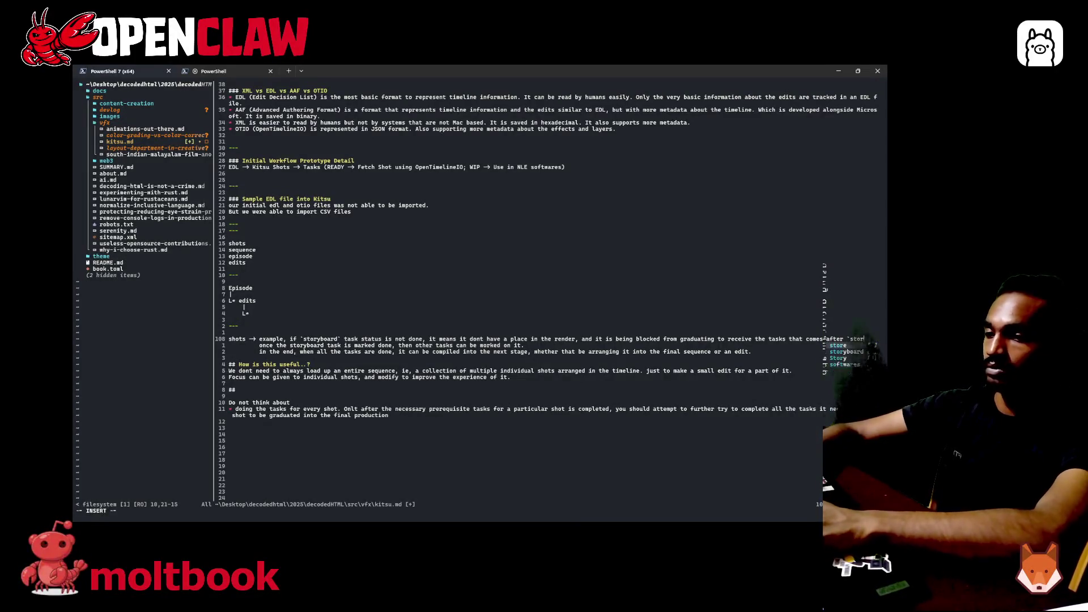
type("yboard`")
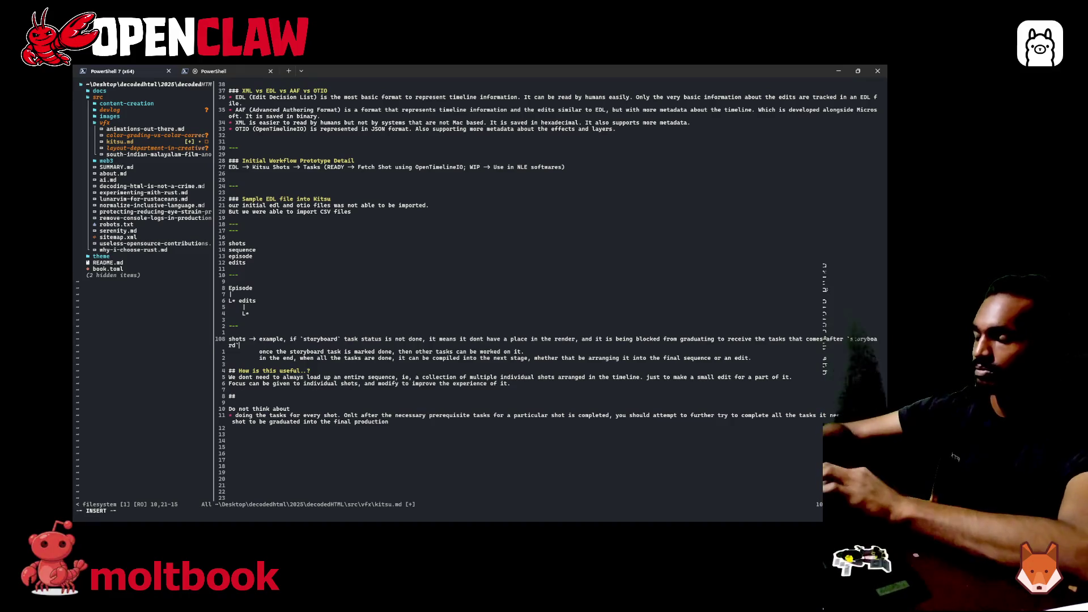
- Insert 'all' and 'the' into the prerequisite-tasks line 119 and save kitsu.md
left_click(271, 418)
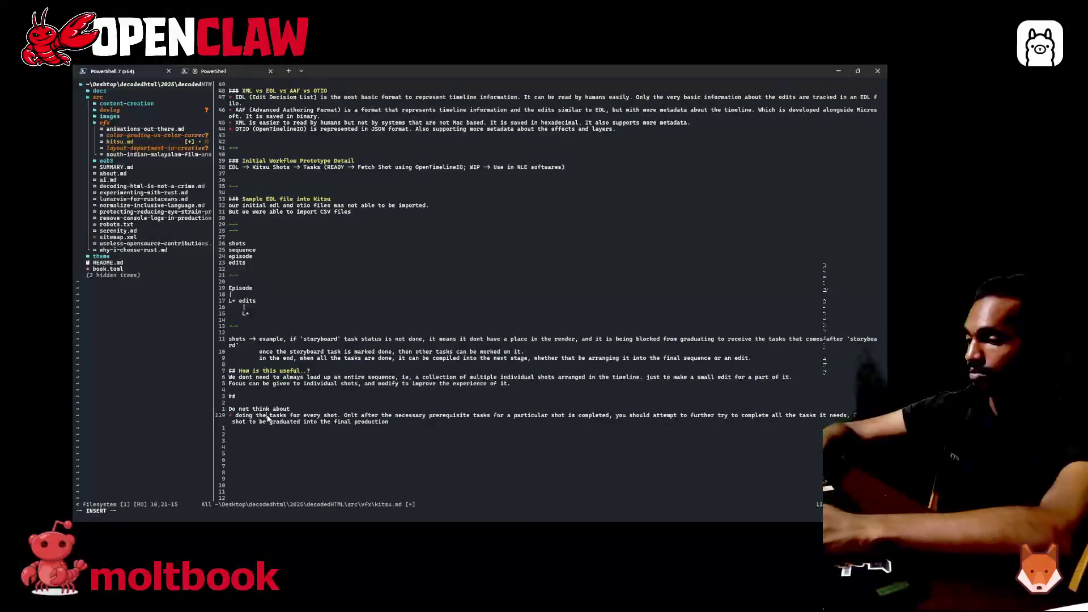
key("Escape")
type(":w")
key("Return")
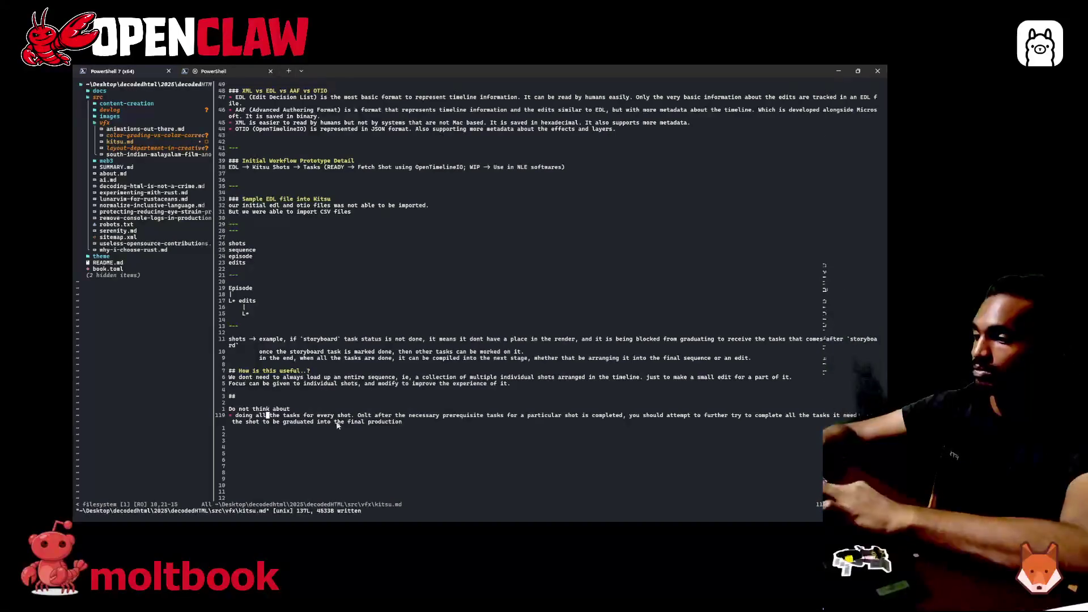
type("t")
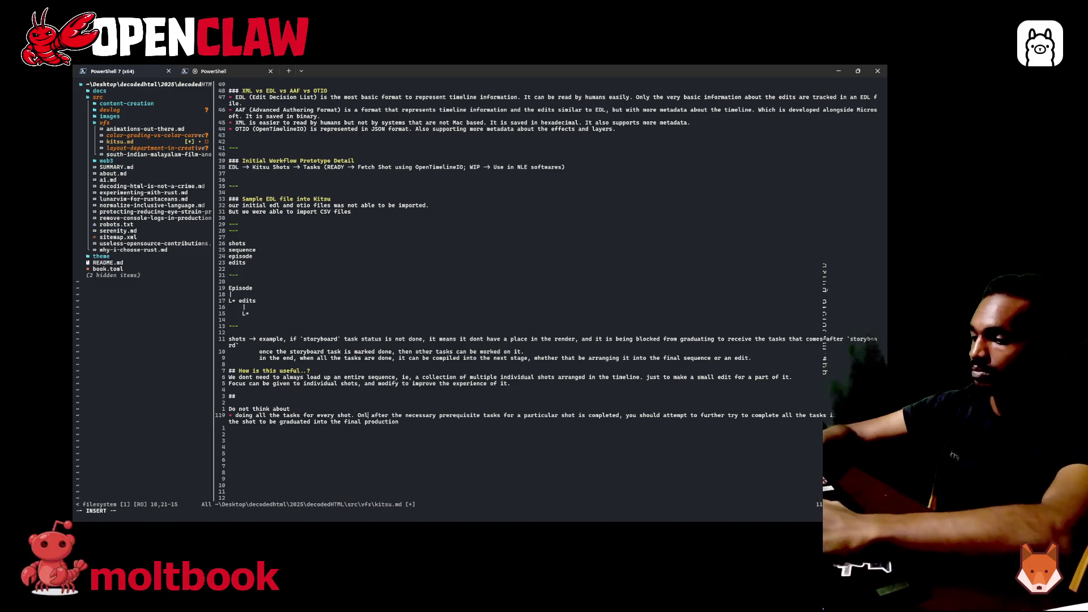
key("Escape")
type(":w")
key("Return")
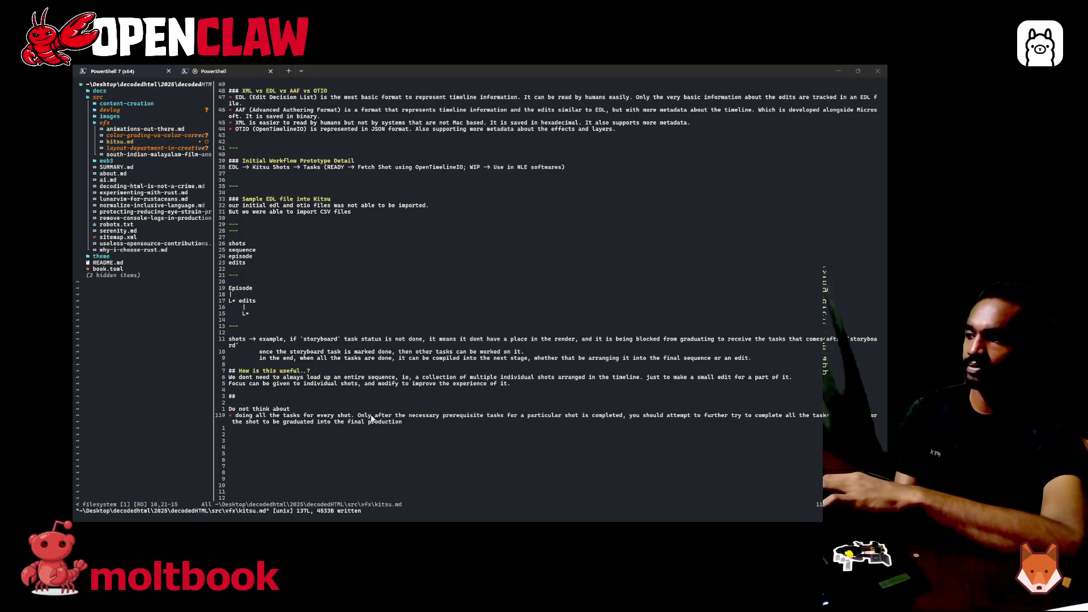
type("it needs")
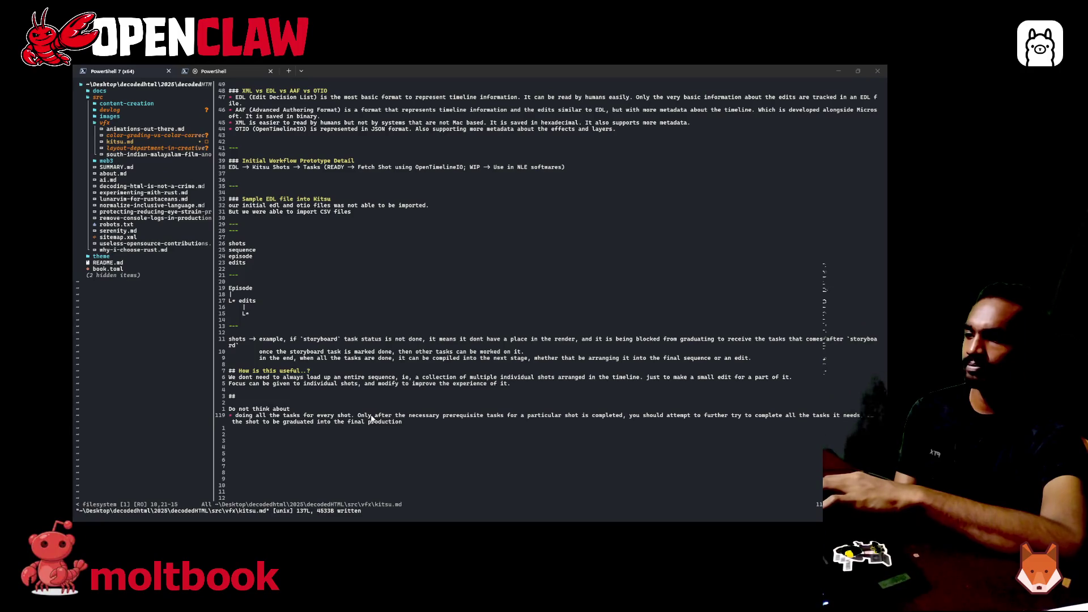